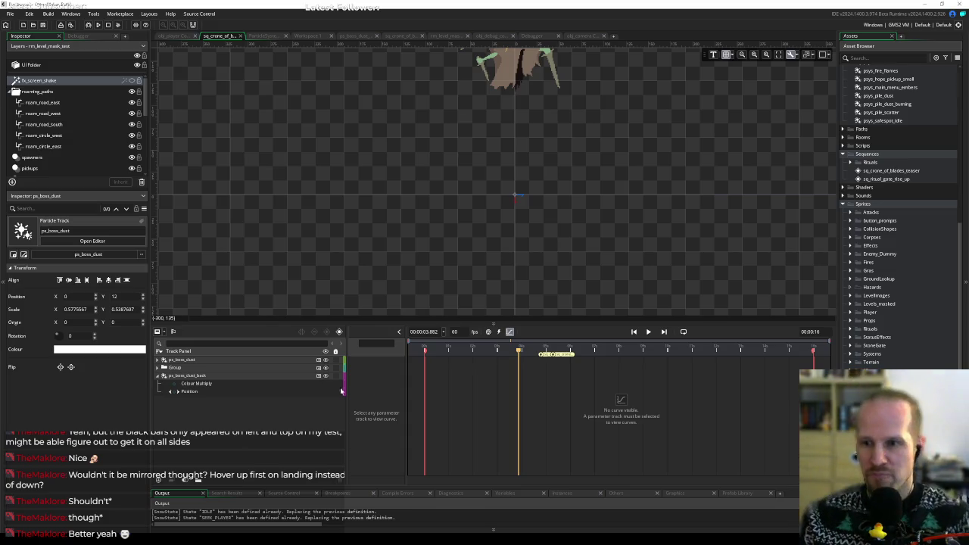
# Scroll the asset list up to Particle Systems, dismiss its options menu, and switch to Resonic Pro.
pyautogui.click(875, 346)
pyautogui.scroll(10, 844, 213)
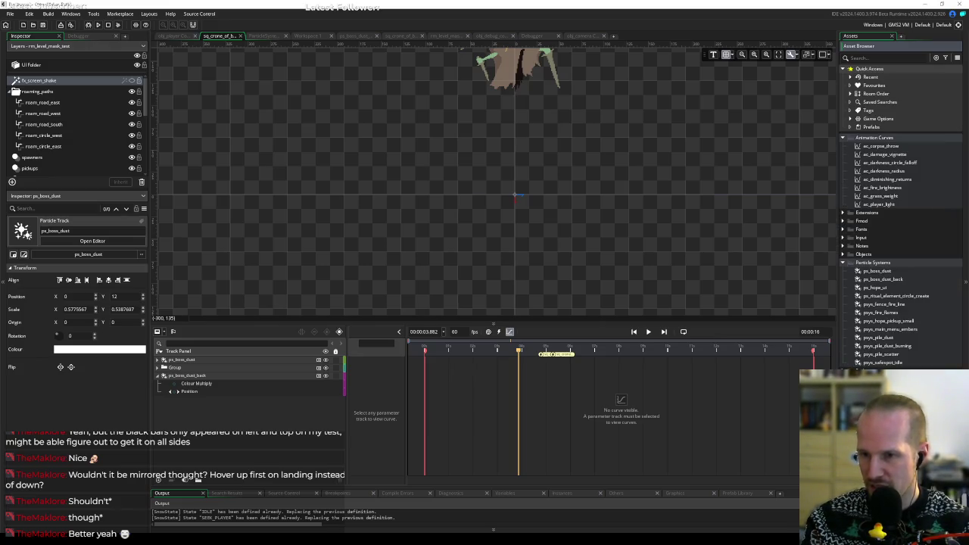
pyautogui.rightClick(865, 318)
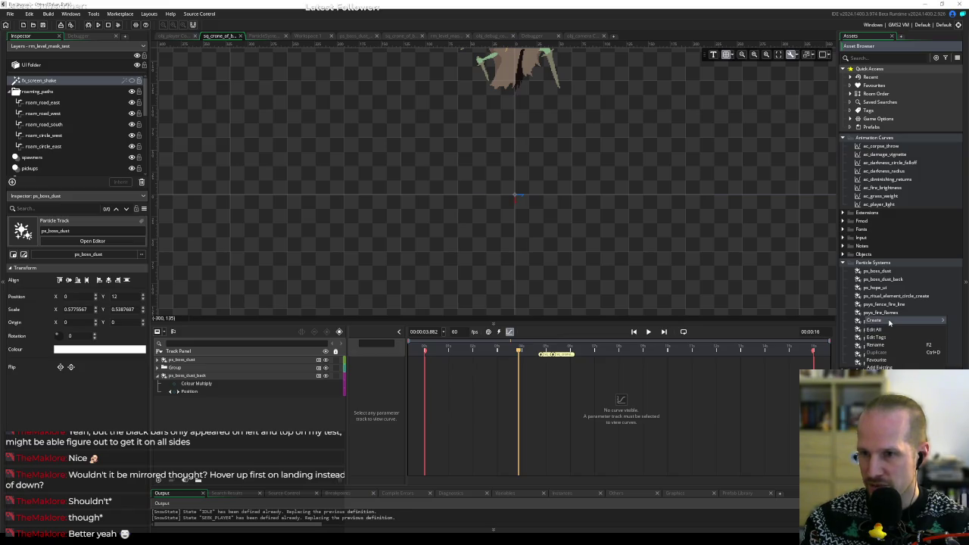
pyautogui.moveTo(875, 320)
pyautogui.press('Escape')
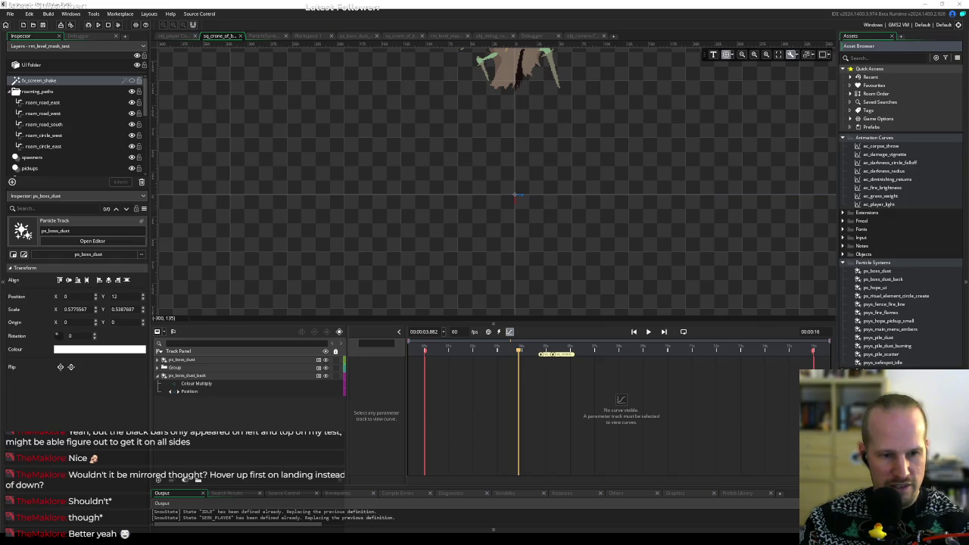
pyautogui.hotkey('alt', 'Tab')
# Play and stop SANCTUARY_TRUMPET STEAM INFERNO 03_G.wav, then return to GameMaker with it.
pyautogui.click(299, 202)
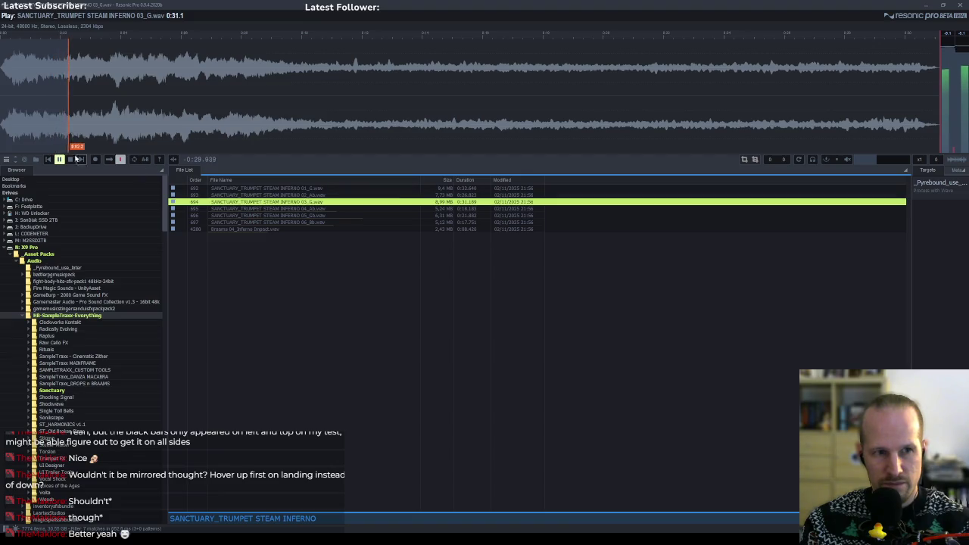
pyautogui.click(70, 160)
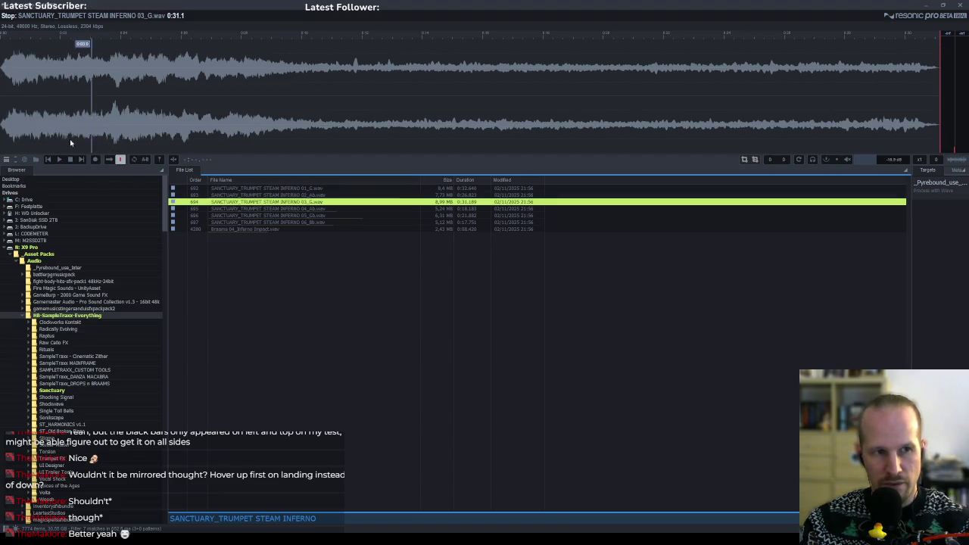
pyautogui.hotkey('alt', 'Tab')
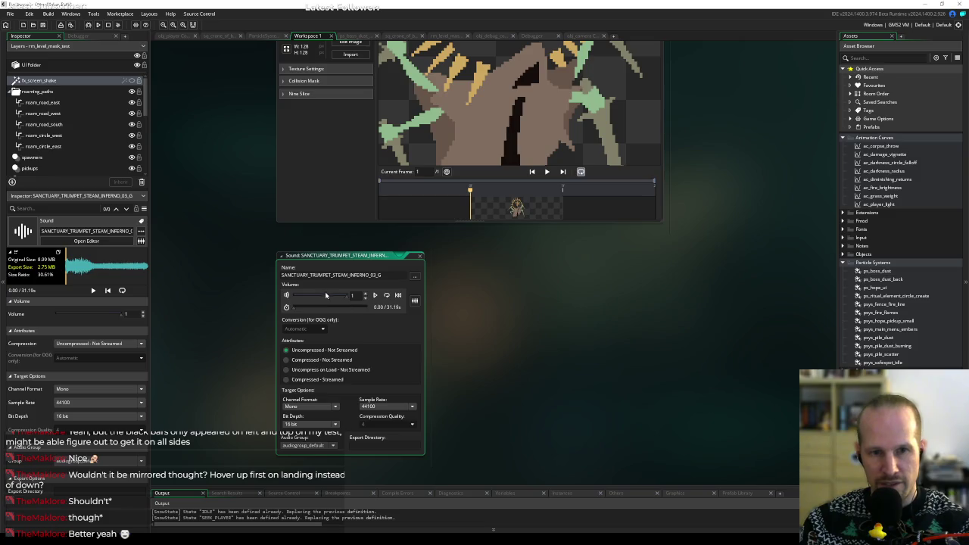
# Lower the trumpet sound's volume to 0.69, then 0.53, previewing each, and return to sq_crone.
pyautogui.moveTo(345, 297); pyautogui.dragTo(331, 299)
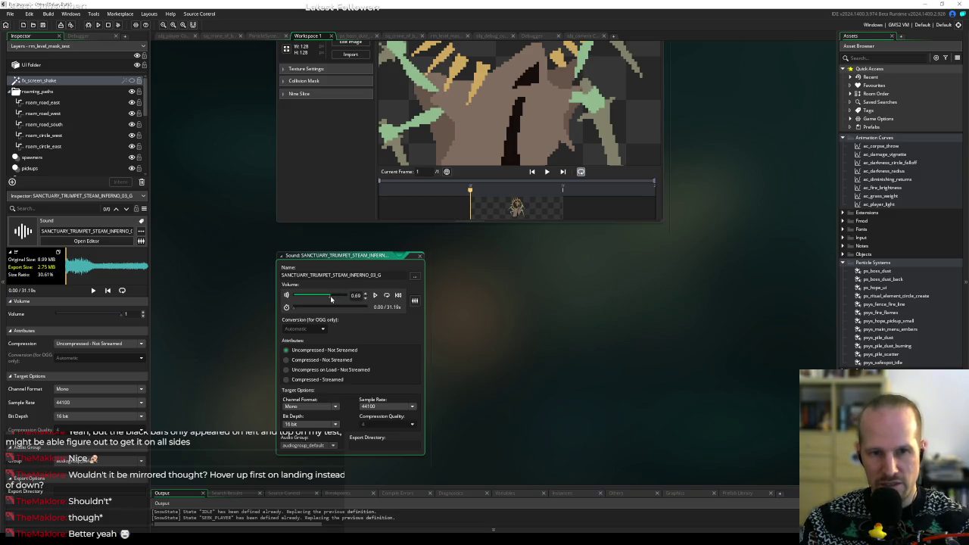
pyautogui.click(375, 297)
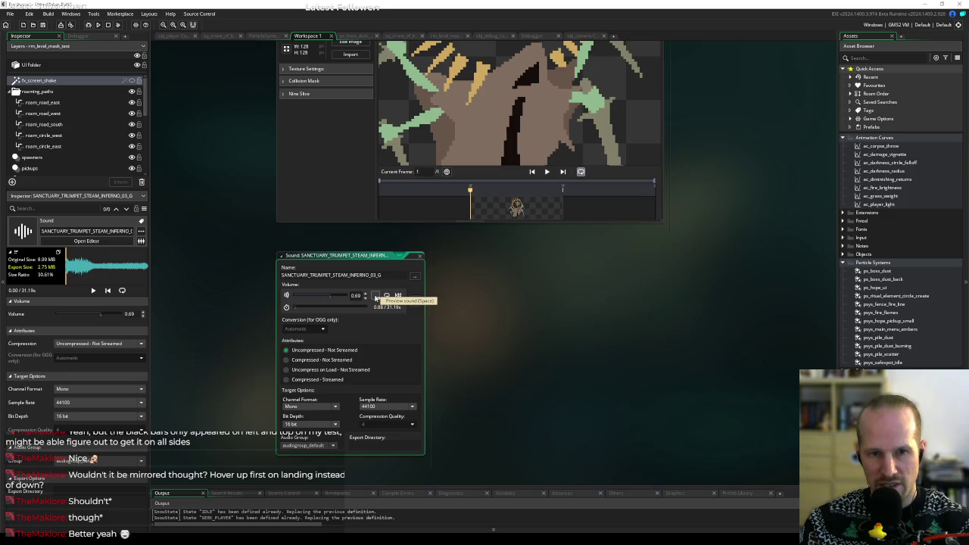
pyautogui.click(375, 296)
pyautogui.moveTo(337, 301); pyautogui.dragTo(321, 298)
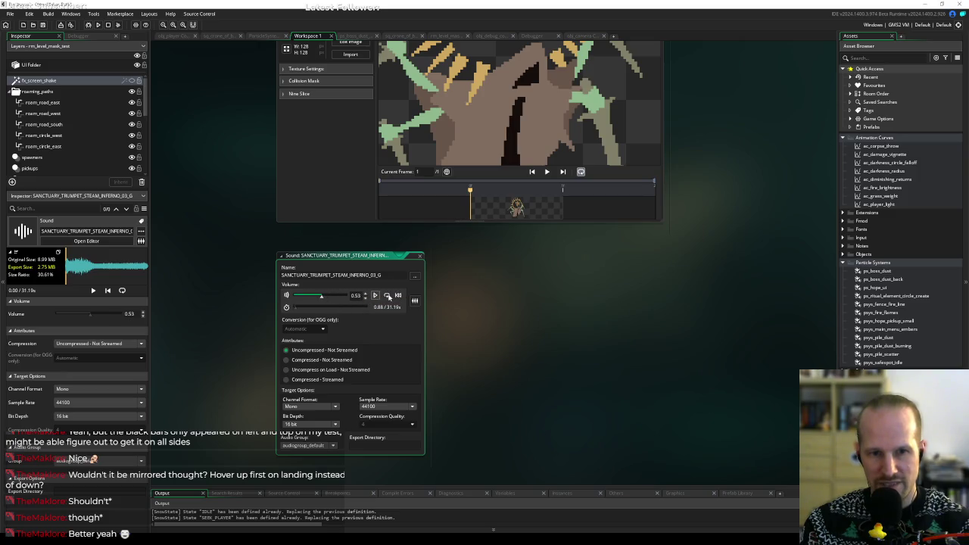
pyautogui.click(376, 297)
pyautogui.click(376, 296)
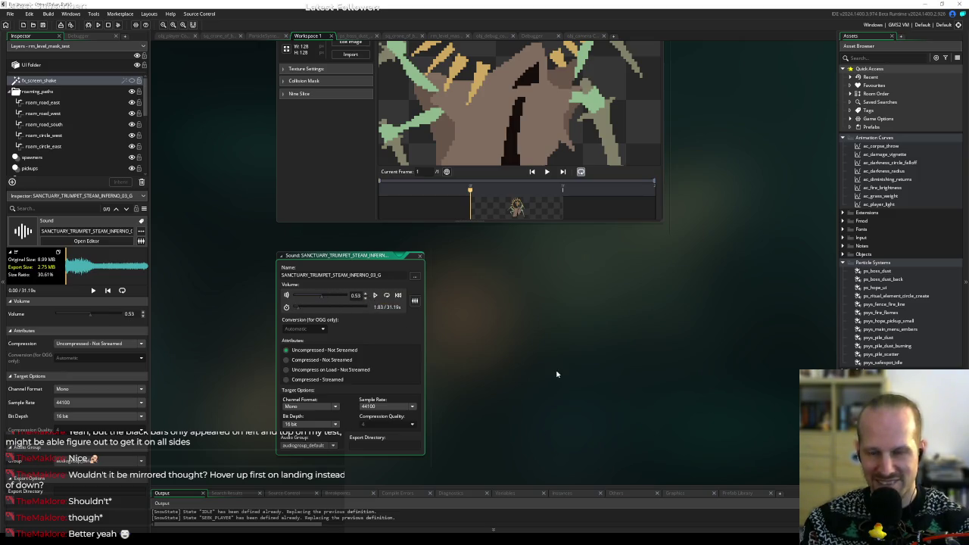
pyautogui.click(227, 35)
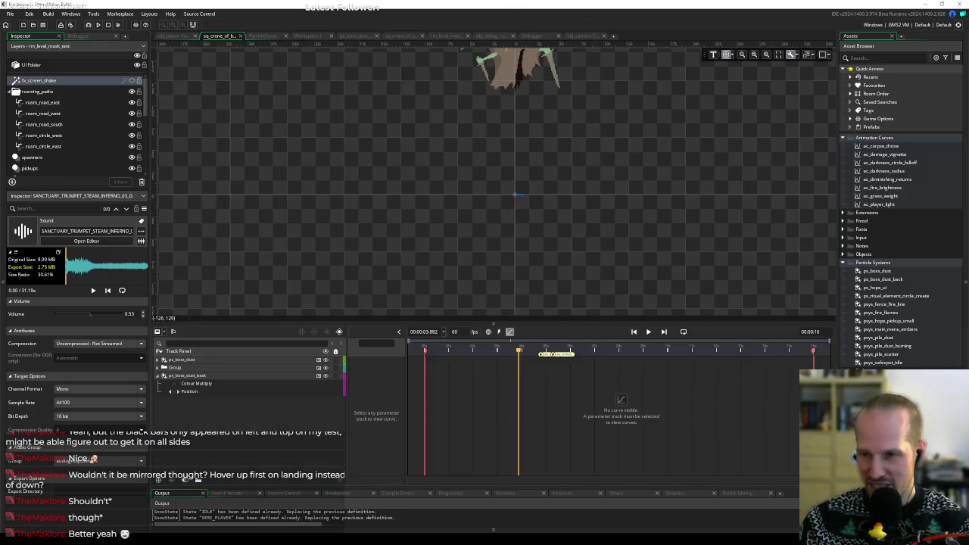
# Add the trumpet sound as a sequence track and wrap it in a group renamed audio.
pyautogui.moveTo(141, 429); pyautogui.dragTo(182, 426)
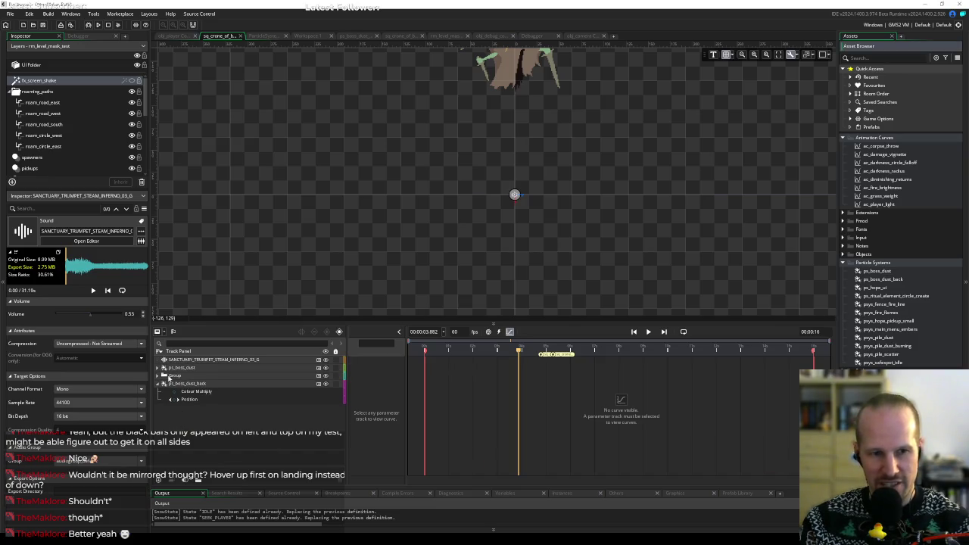
pyautogui.rightClick(183, 360)
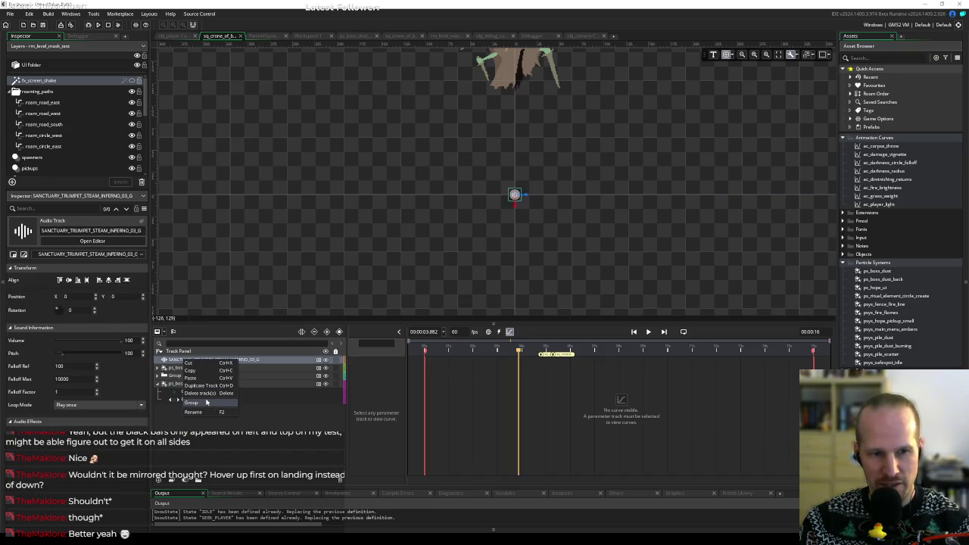
pyautogui.click(206, 402)
pyautogui.click(176, 359)
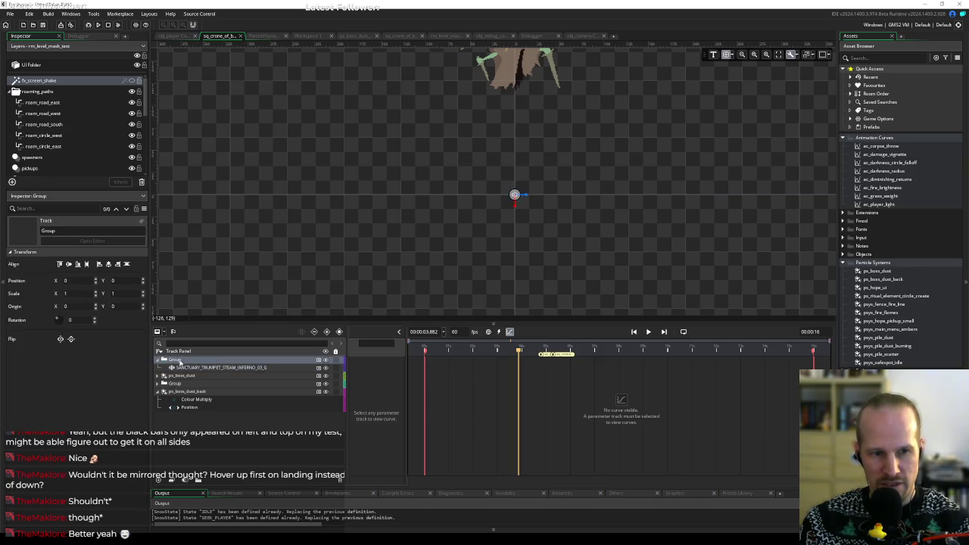
pyautogui.click(178, 361)
pyautogui.write('audio')
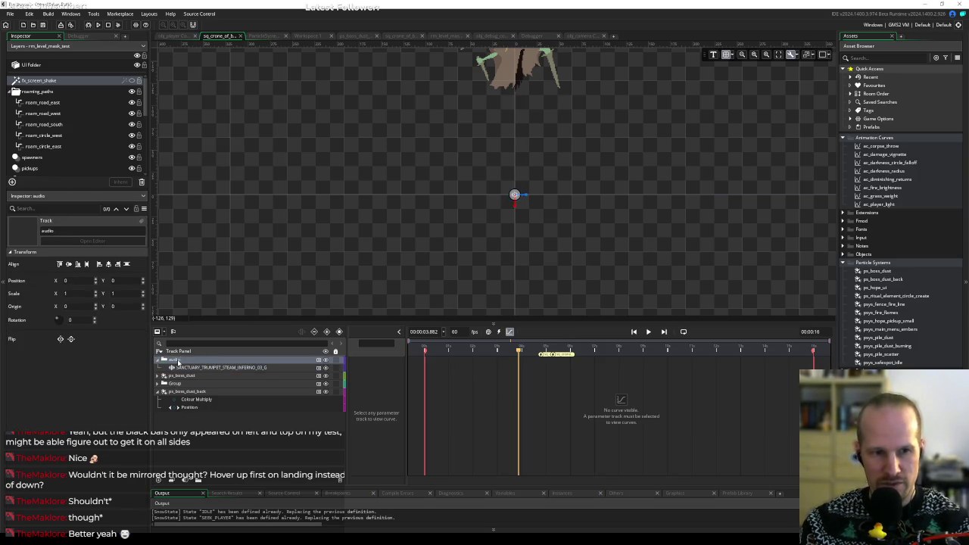
# In the dopesheet view, drag the trumpet clip earlier on the timeline.
pyautogui.click(203, 368)
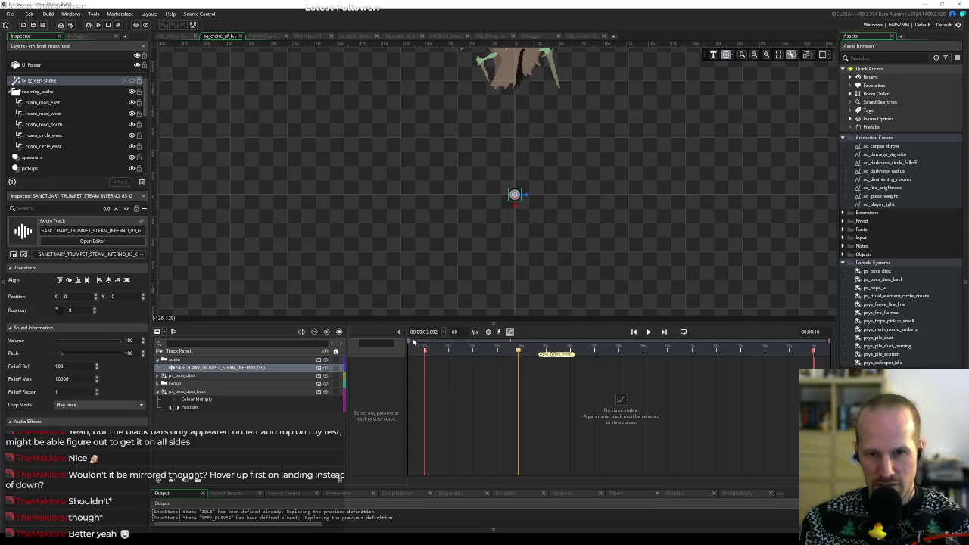
pyautogui.click(509, 331)
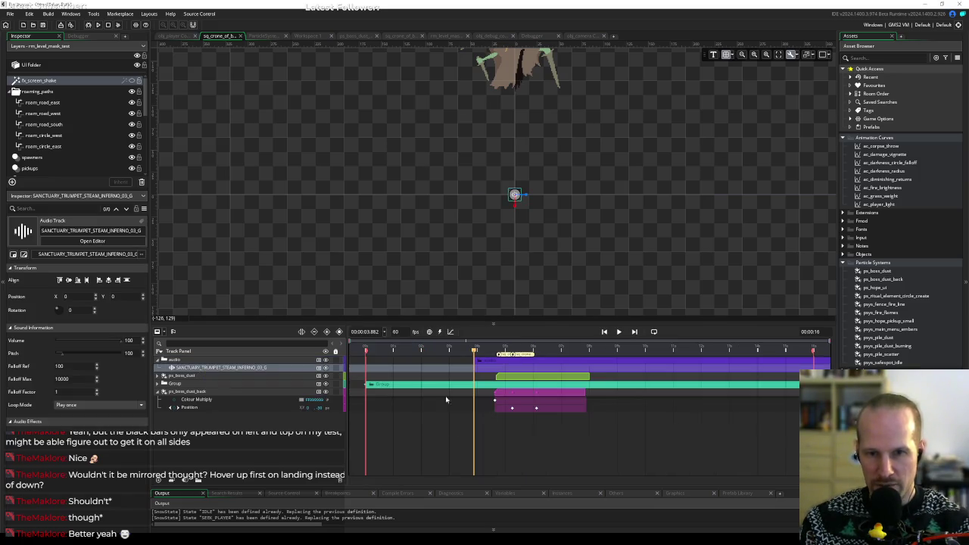
pyautogui.click(500, 366)
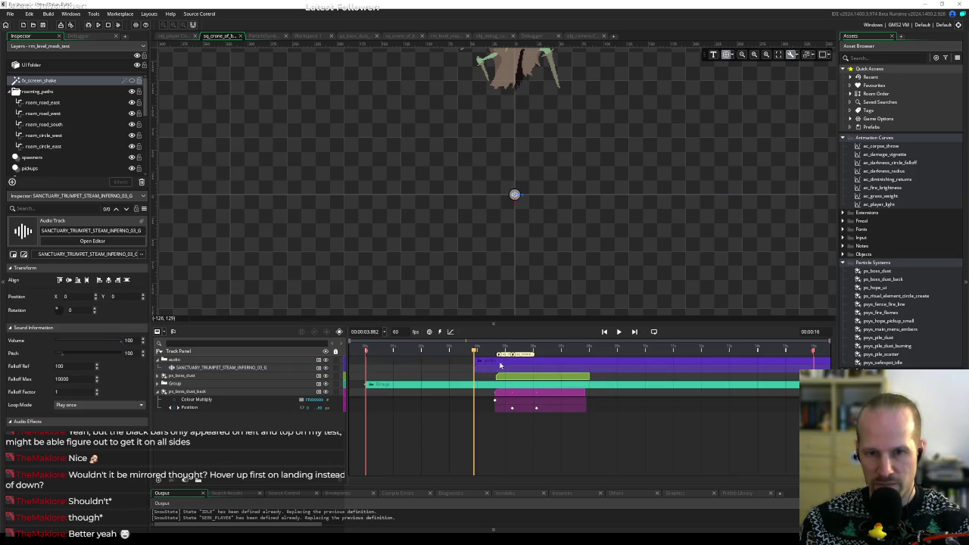
pyautogui.moveTo(485, 371)
pyautogui.mouseDown()
pyautogui.moveTo(336, 372)
pyautogui.moveTo(482, 371)
pyautogui.moveTo(377, 372)
pyautogui.mouseUp()
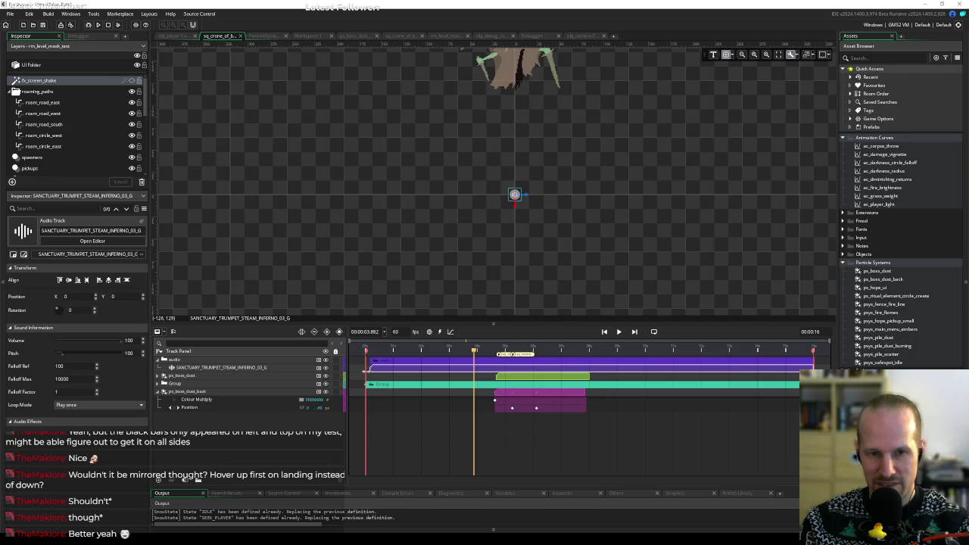
# Play the sequence to check timing and move the trumpet clip further earlier.
pyautogui.click(364, 350)
pyautogui.press('space')
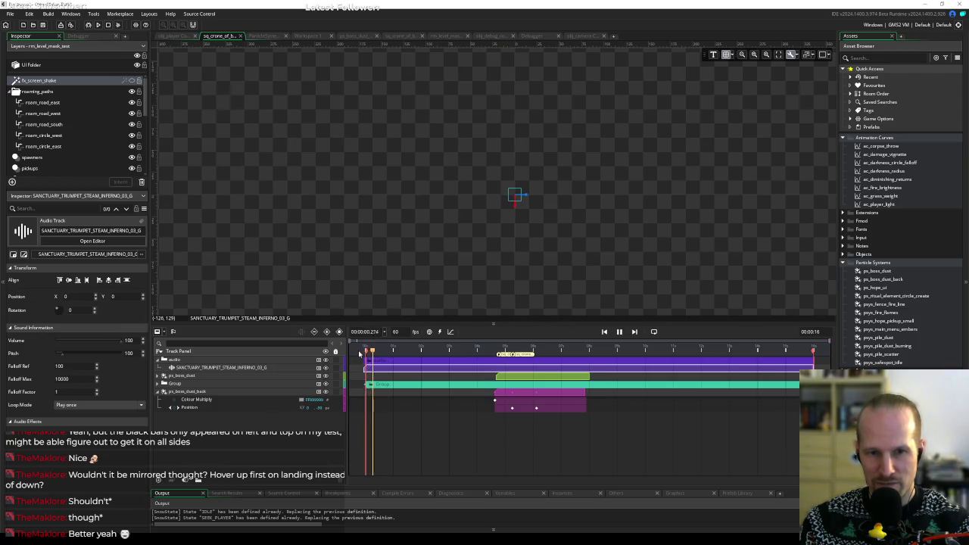
pyautogui.press('space')
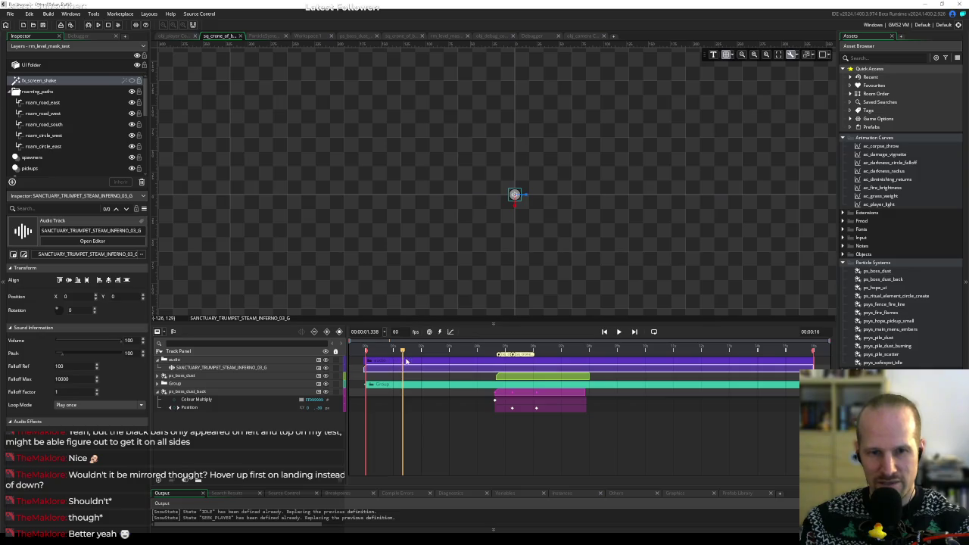
pyautogui.moveTo(406, 362)
pyautogui.mouseDown()
pyautogui.moveTo(364, 362)
pyautogui.moveTo(407, 369)
pyautogui.mouseUp()
pyautogui.click(369, 354)
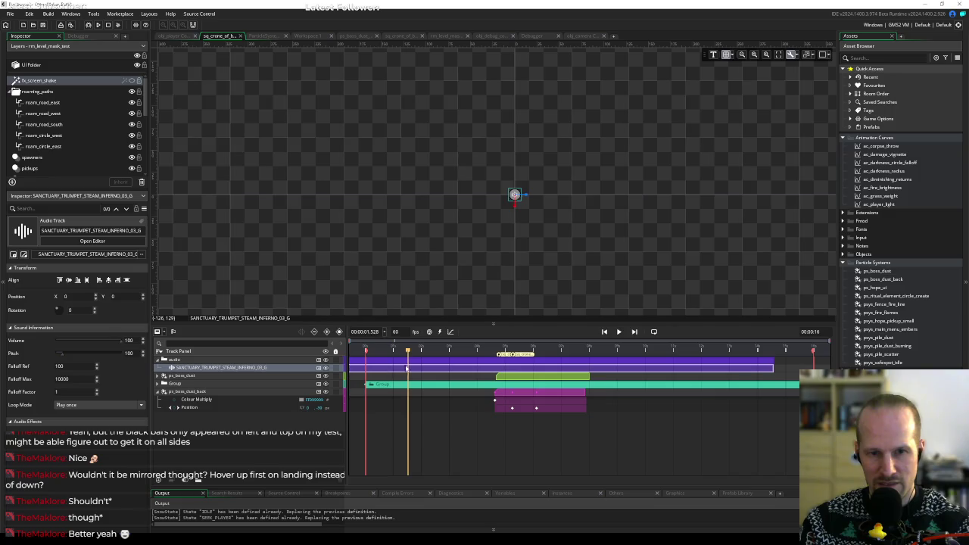
pyautogui.moveTo(605, 370); pyautogui.dragTo(297, 381)
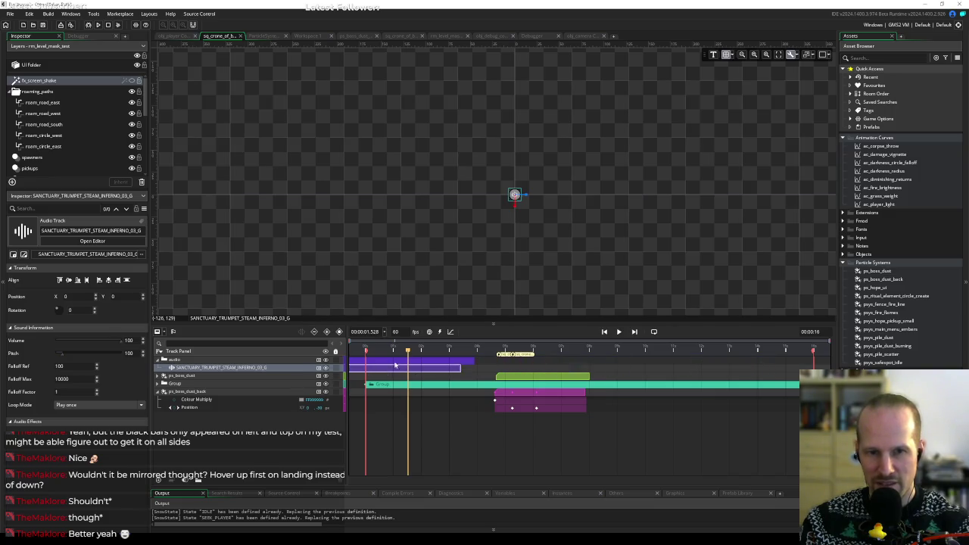
# Align the trumpet clip to start at time 0 and bring up its audio property list.
pyautogui.click(365, 354)
pyautogui.press('space')
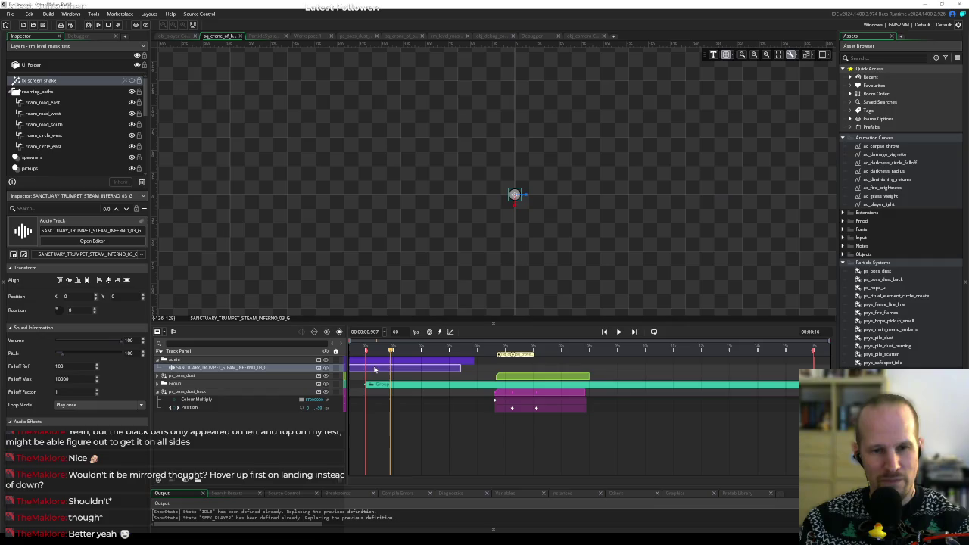
pyautogui.hotkey('ctrl', 'z')
pyautogui.moveTo(711, 374)
pyautogui.mouseDown()
pyautogui.moveTo(765, 374)
pyautogui.moveTo(731, 375)
pyautogui.mouseUp()
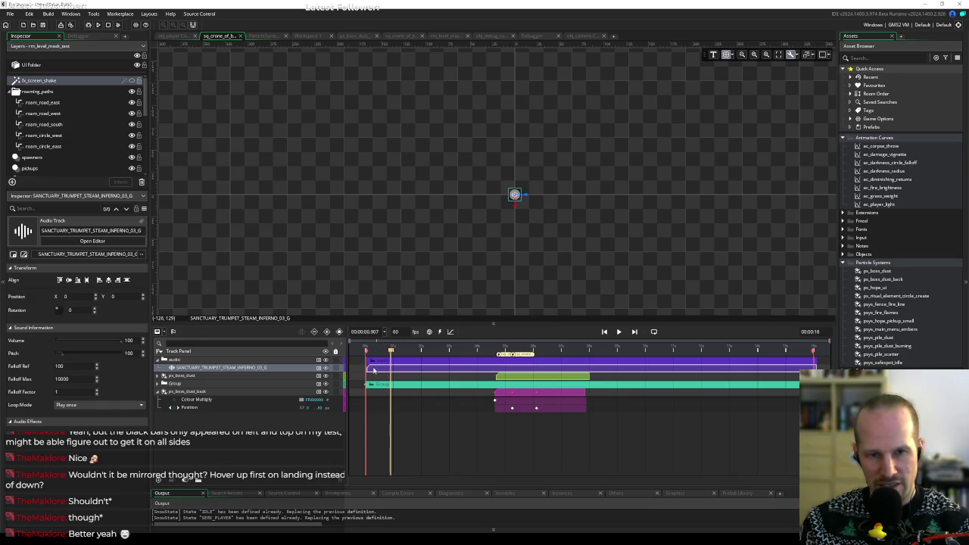
pyautogui.press('Escape')
pyautogui.click(324, 369)
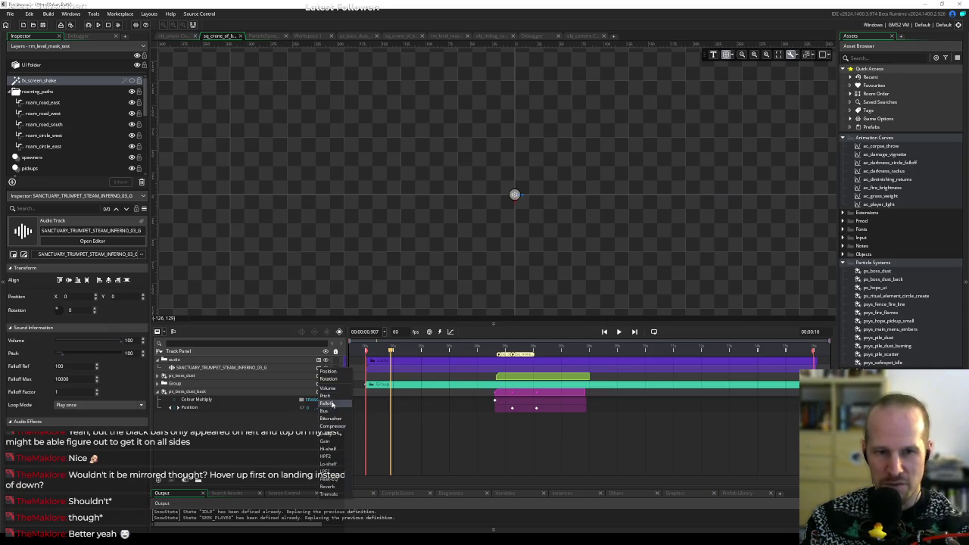
# Add a Volume property track to the trumpet audio track and rewind the playhead.
pyautogui.click(329, 389)
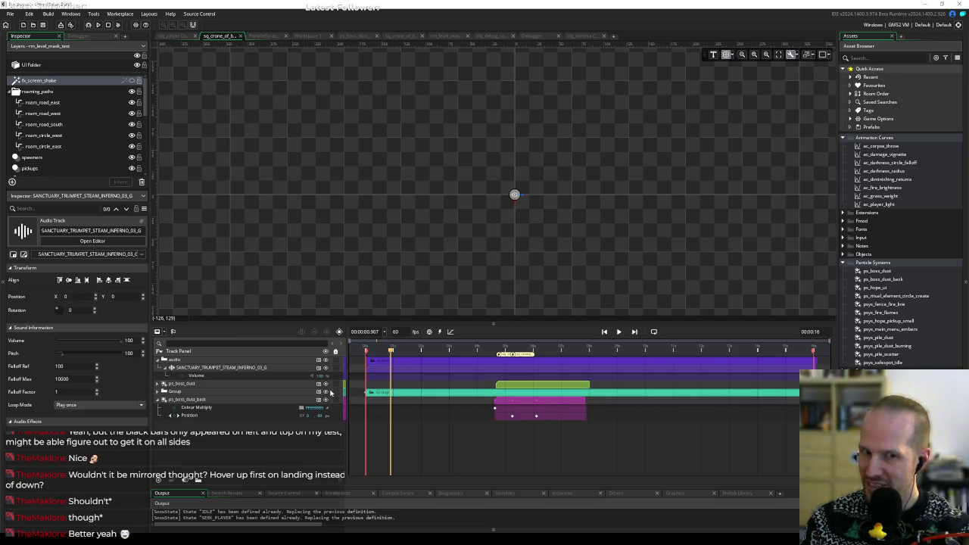
pyautogui.moveTo(391, 353)
pyautogui.mouseDown()
pyautogui.moveTo(369, 356)
pyautogui.moveTo(398, 372)
pyautogui.moveTo(491, 374)
pyautogui.moveTo(430, 374)
pyautogui.mouseUp()
pyautogui.scroll(-5, 508, 146)
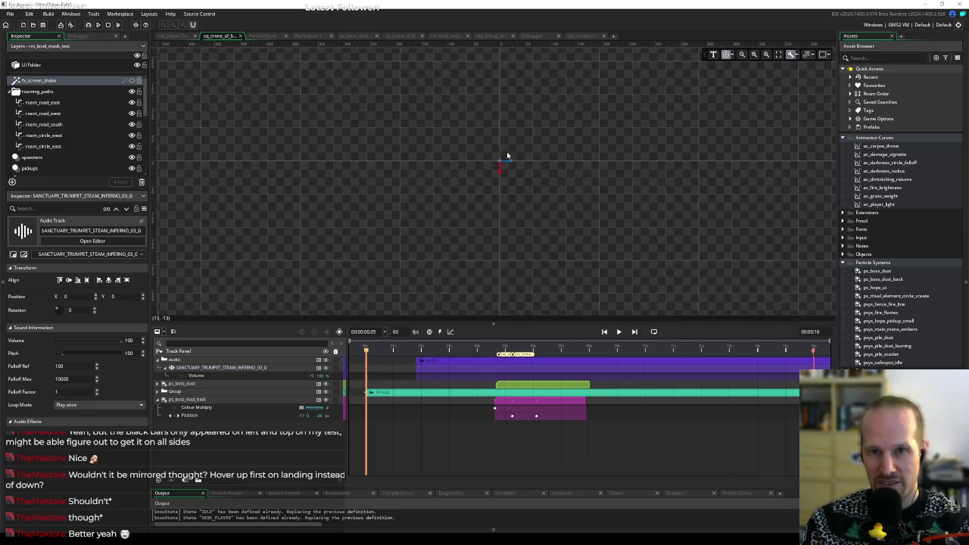
pyautogui.scroll(-2, 484, 250)
# Scrub through the sequence to preview the intro around the two-second mark.
pyautogui.moveTo(405, 352)
pyautogui.mouseDown()
pyautogui.moveTo(396, 351)
pyautogui.moveTo(432, 353)
pyautogui.moveTo(423, 353)
pyautogui.moveTo(434, 370)
pyautogui.moveTo(408, 373)
pyautogui.mouseUp()
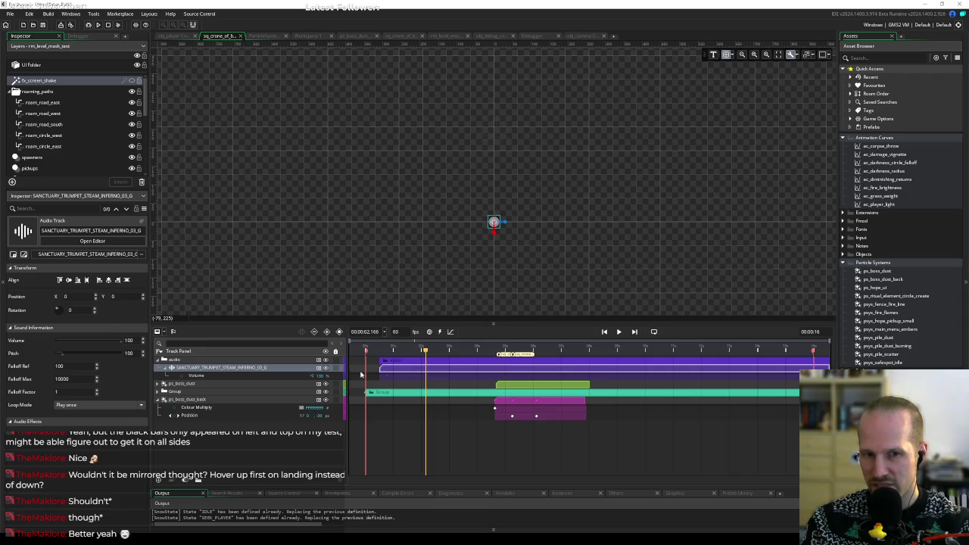
pyautogui.click(379, 352)
pyautogui.moveTo(378, 352); pyautogui.dragTo(382, 351)
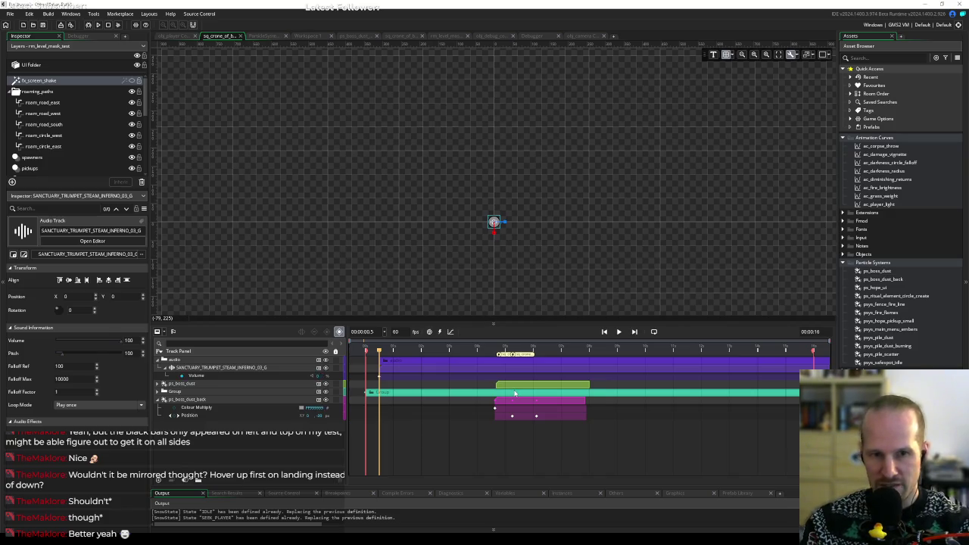
pyautogui.moveTo(407, 350)
pyautogui.mouseDown()
pyautogui.moveTo(496, 362)
pyautogui.moveTo(451, 361)
pyautogui.moveTo(487, 361)
pyautogui.moveTo(462, 361)
pyautogui.moveTo(475, 366)
pyautogui.mouseUp()
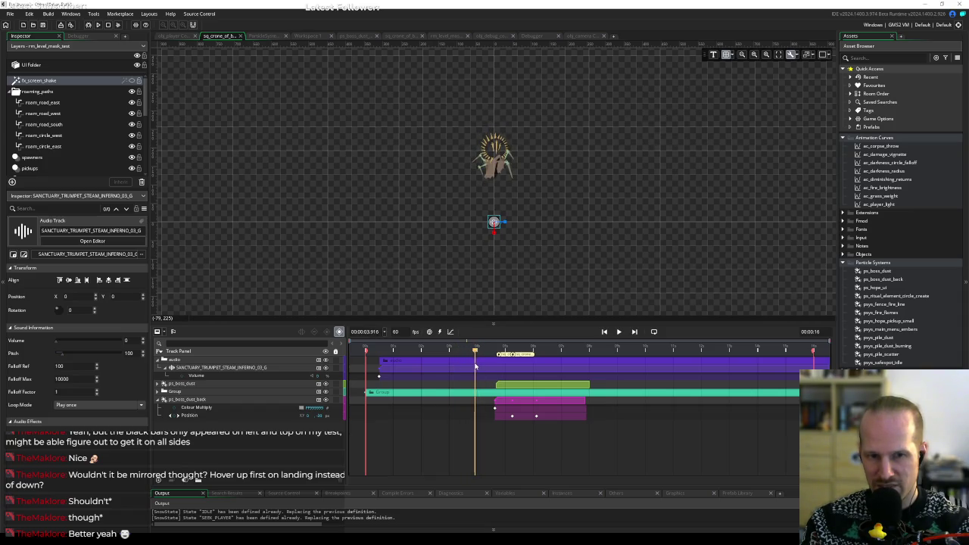
# Expand the Group track and check the boss sprite track at four seconds.
pyautogui.click(159, 392)
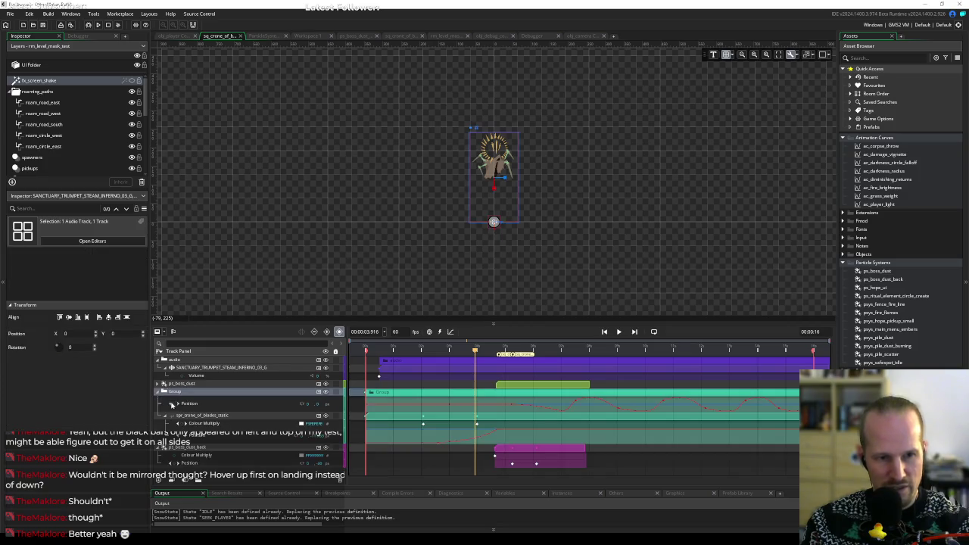
pyautogui.click(327, 424)
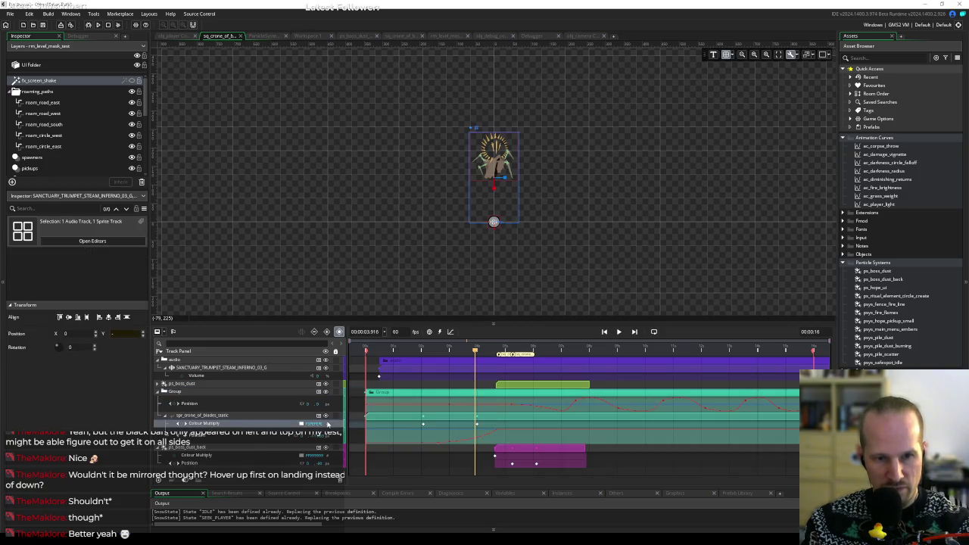
pyautogui.moveTo(472, 356); pyautogui.dragTo(478, 351)
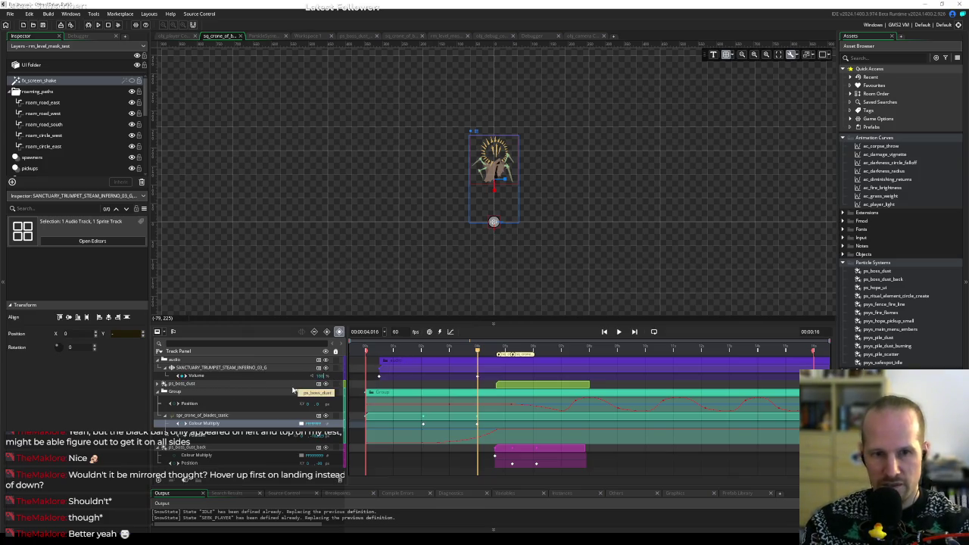
# Play the intro from the start, then show the trumpet's Volume keys in curve view.
pyautogui.click(393, 352)
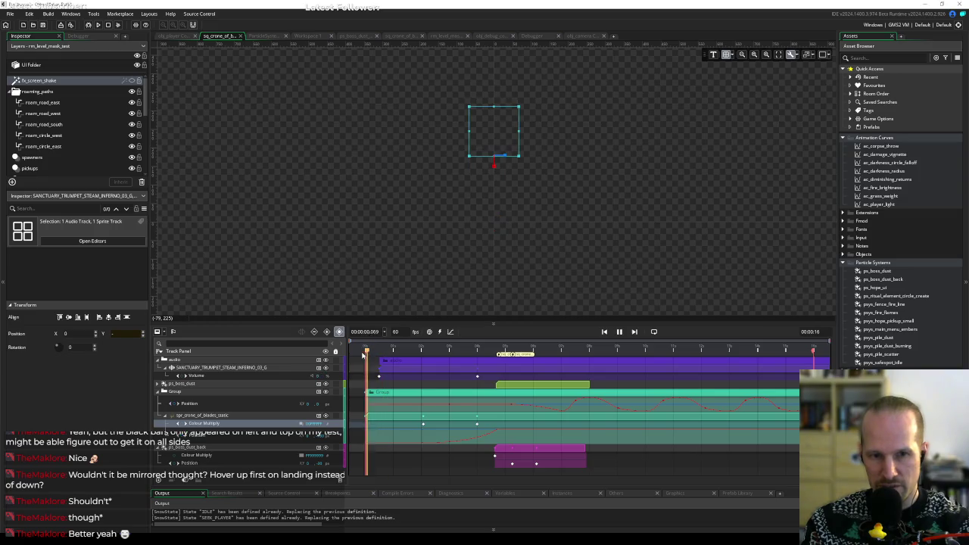
pyautogui.click(365, 355)
pyautogui.press('space')
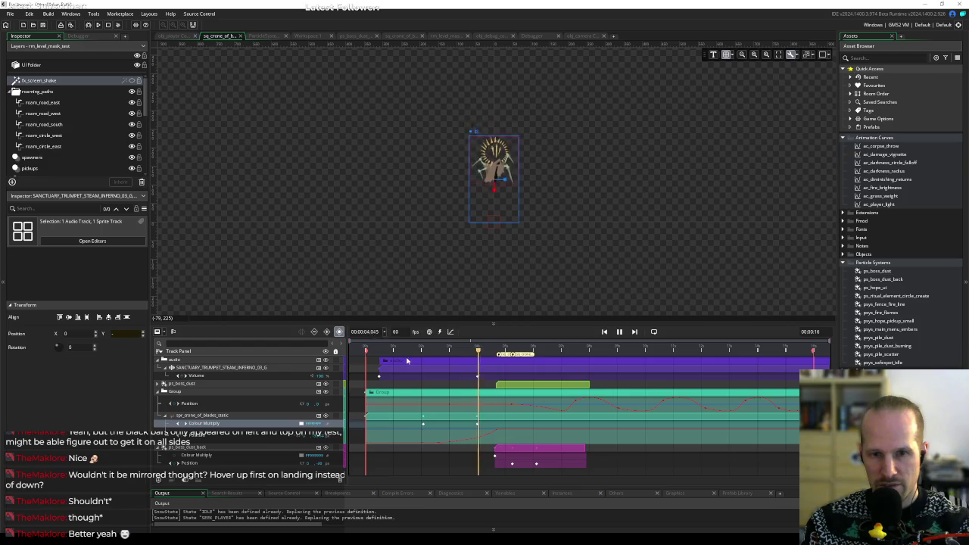
pyautogui.press('space')
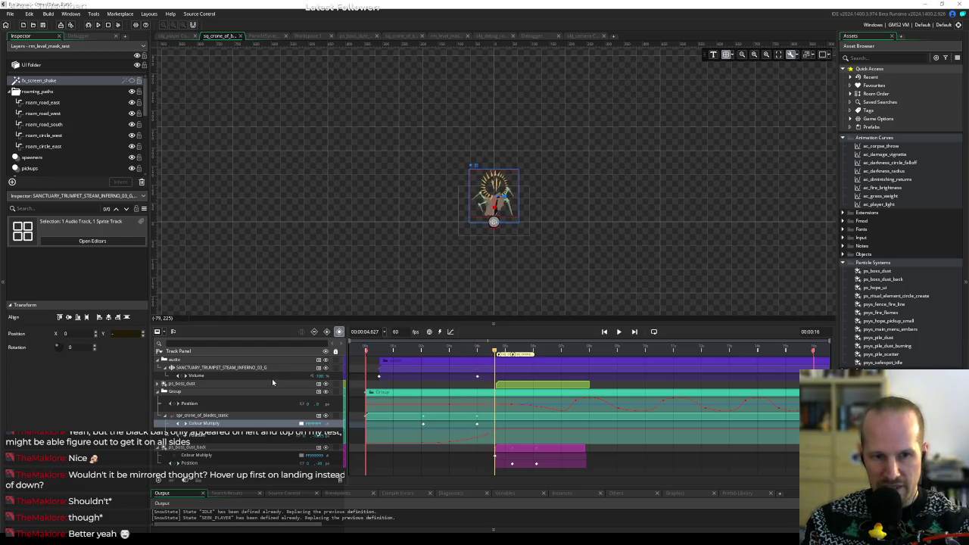
pyautogui.click(272, 378)
pyautogui.click(452, 332)
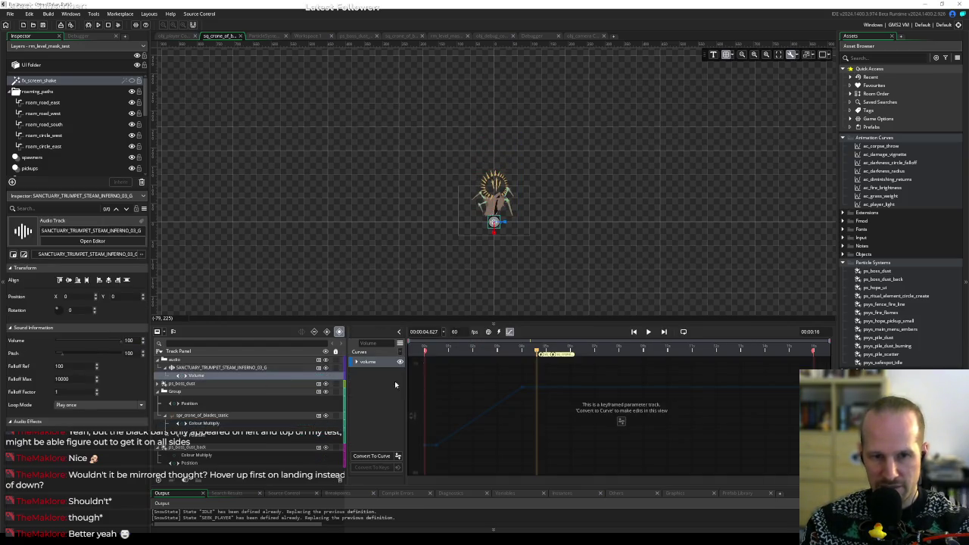
# Convert the trumpet Volume track to a curve and give its first key a Bezier Cubic ease.
pyautogui.click(371, 457)
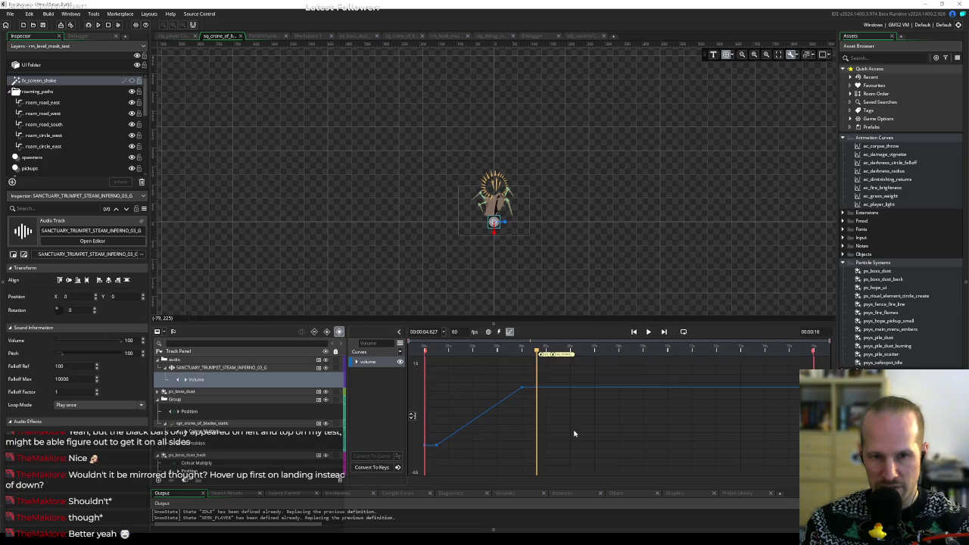
pyautogui.click(436, 447)
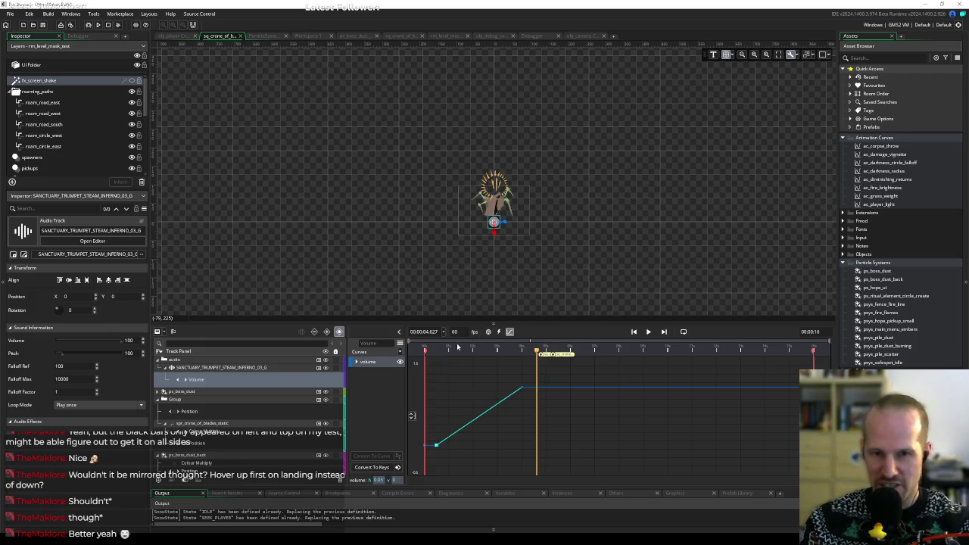
pyautogui.click(402, 353)
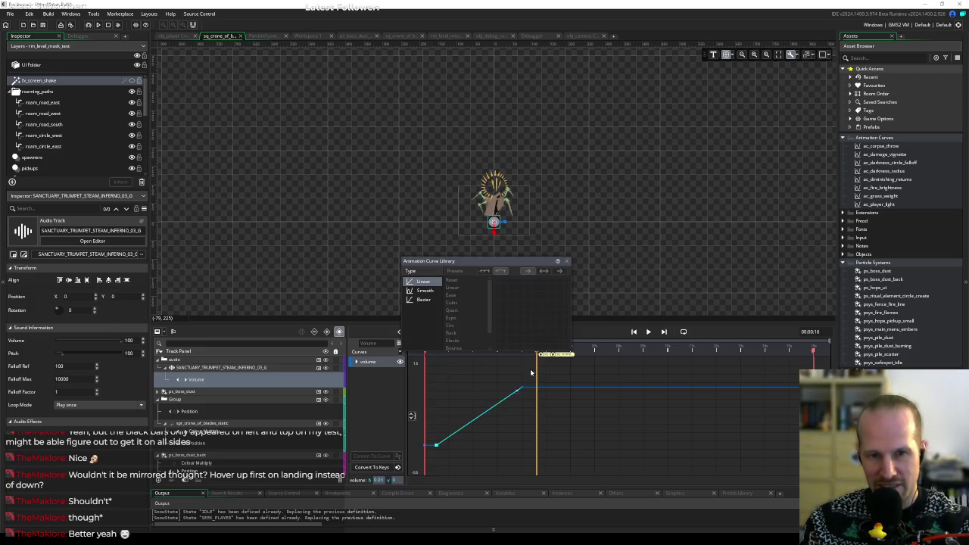
pyautogui.click(424, 299)
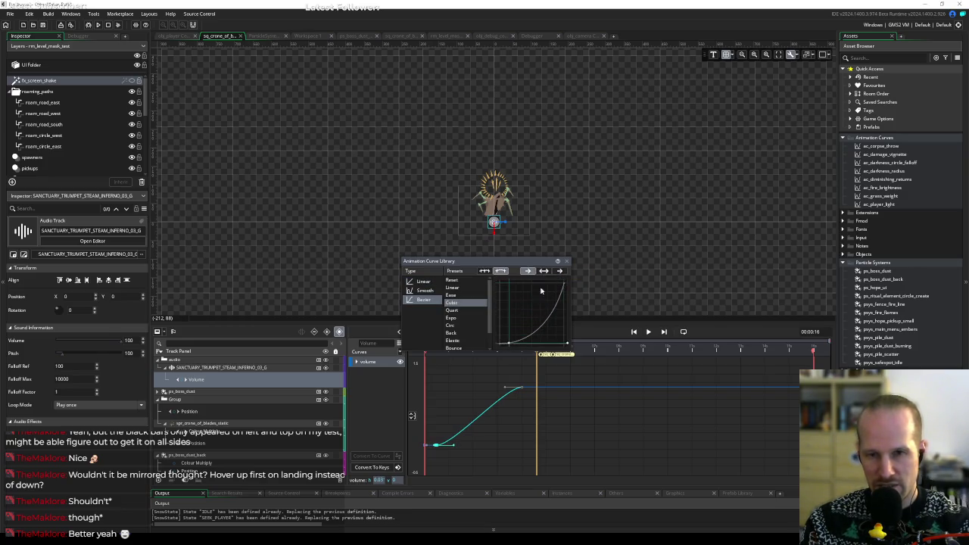
pyautogui.click(453, 303)
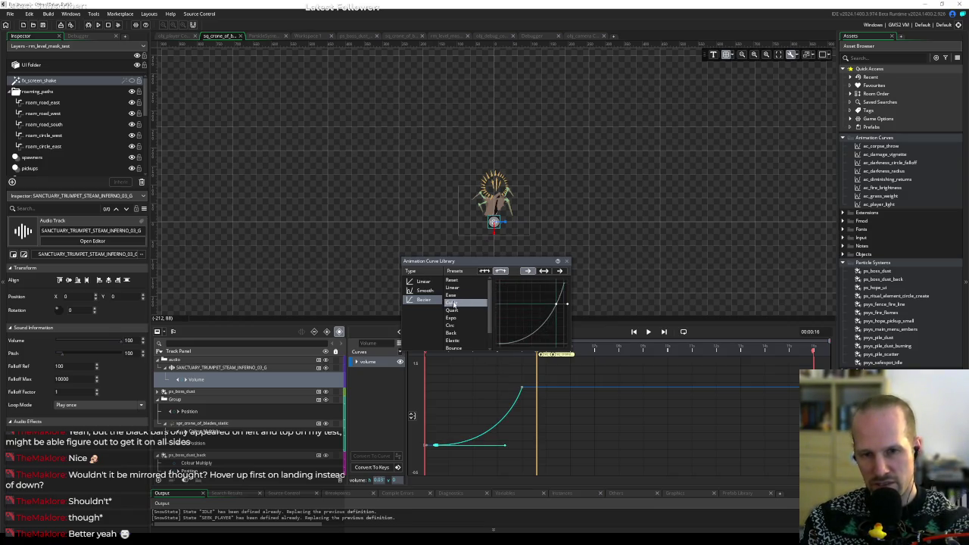
pyautogui.click(460, 393)
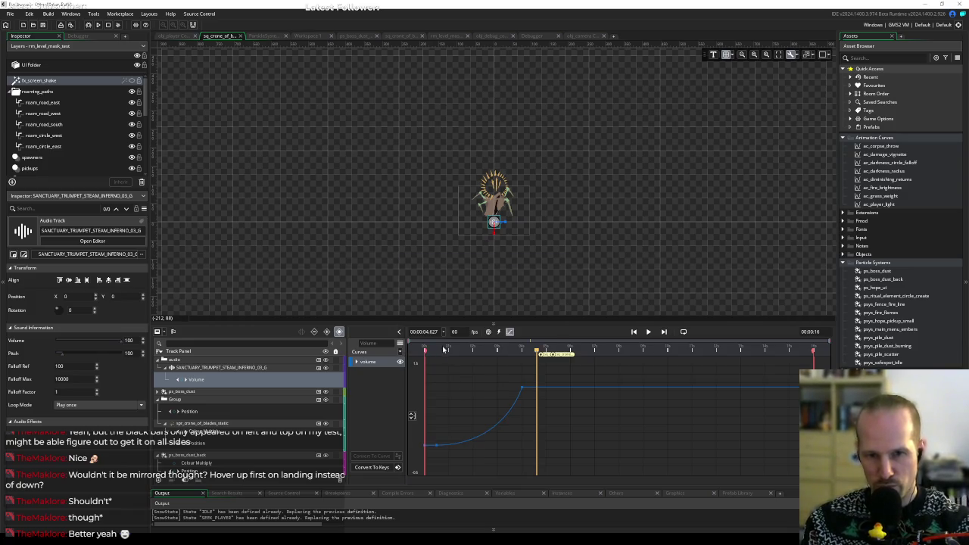
# Play the intro twice from the start to hear the cubic trumpet fade, then switch to Resonic Pro.
pyautogui.moveTo(443, 349); pyautogui.dragTo(413, 351)
pyautogui.press('Return')
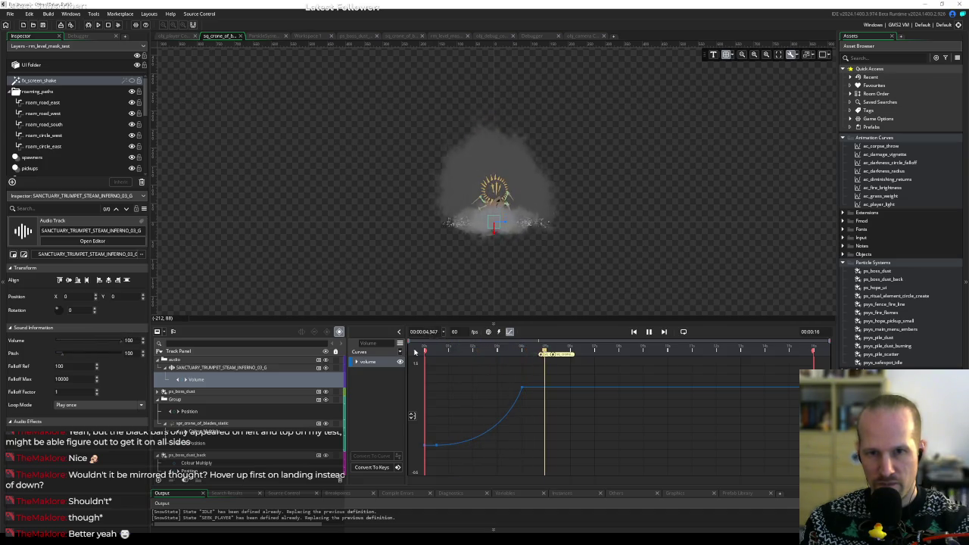
pyautogui.press('Return')
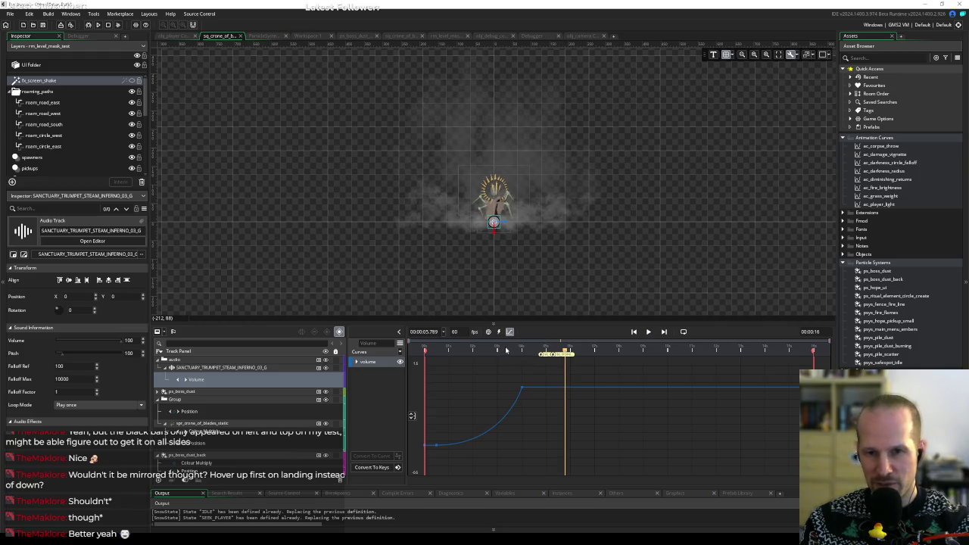
pyautogui.press('Return')
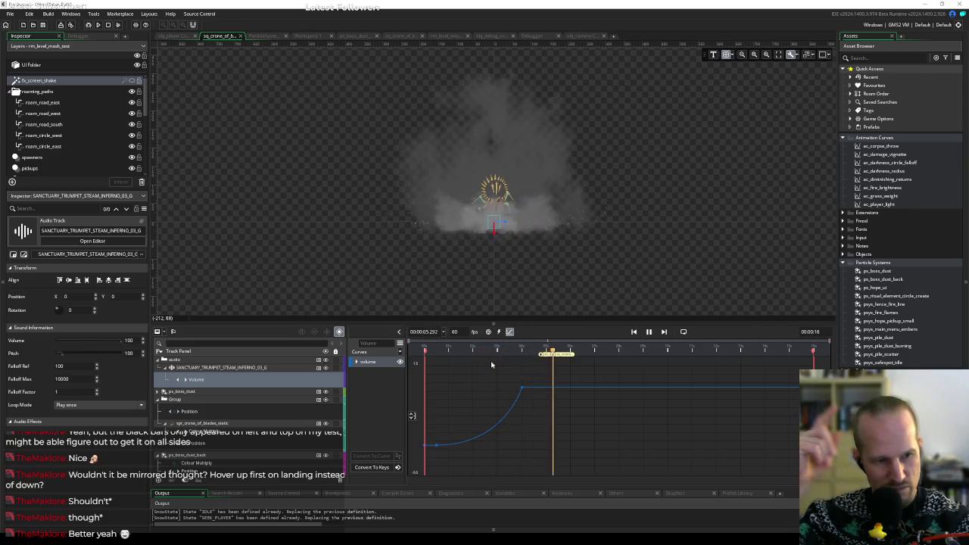
pyautogui.press('Return')
pyautogui.click(521, 352)
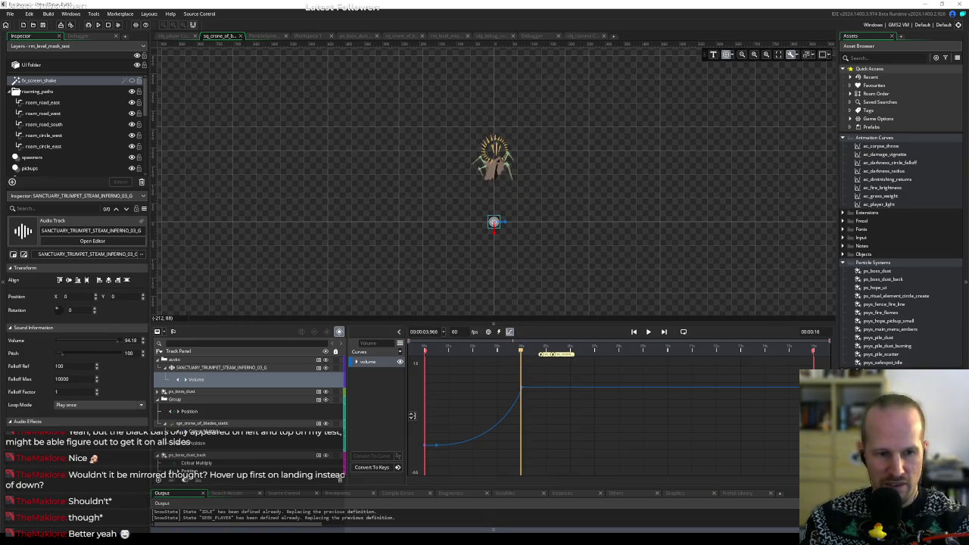
pyautogui.hotkey('alt', 'Tab')
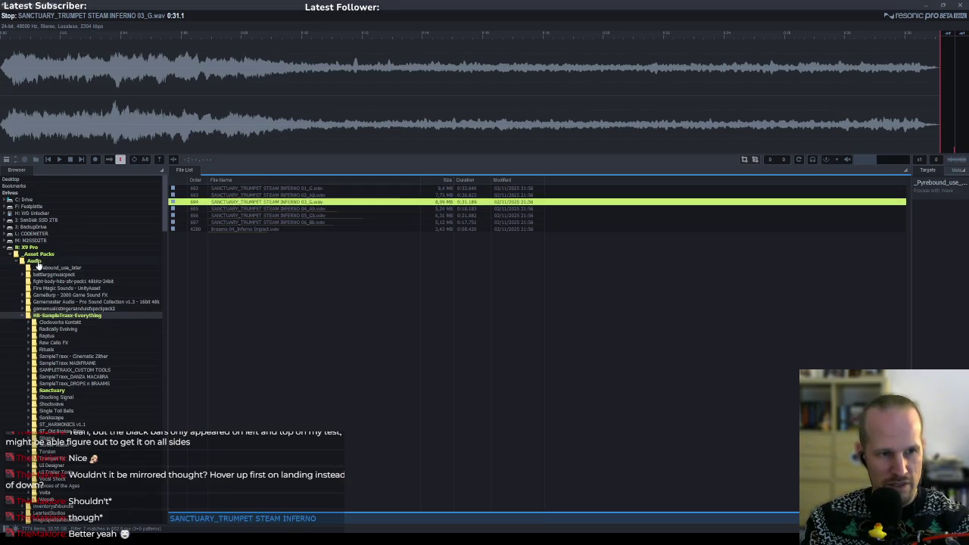
# Filter the Audio folder's files on 'impact' to list the impact sounds.
pyautogui.click(36, 262)
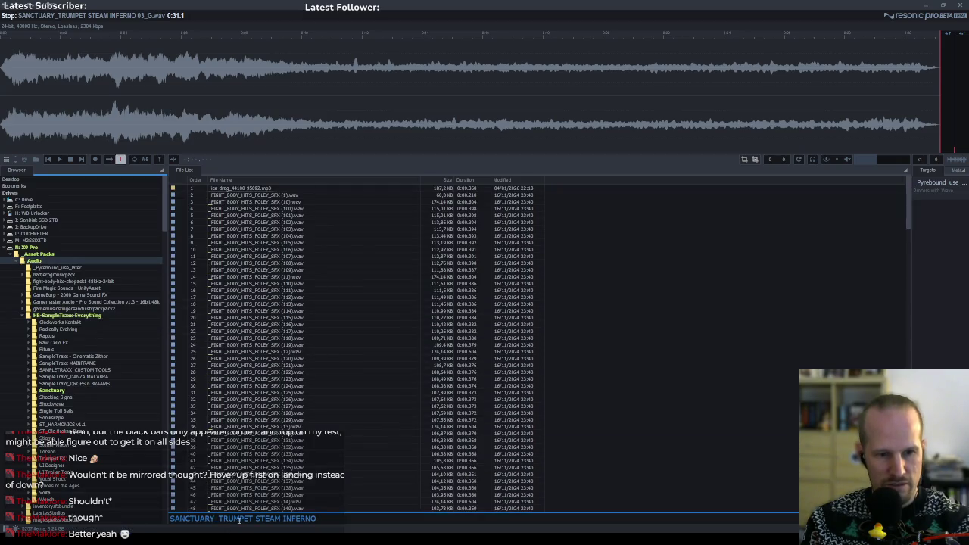
pyautogui.click(357, 518)
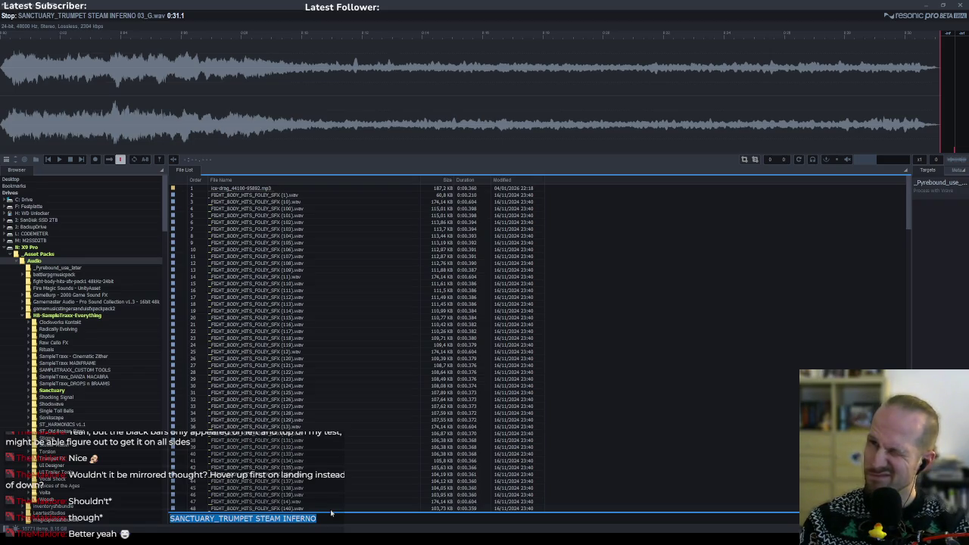
pyautogui.write('impact')
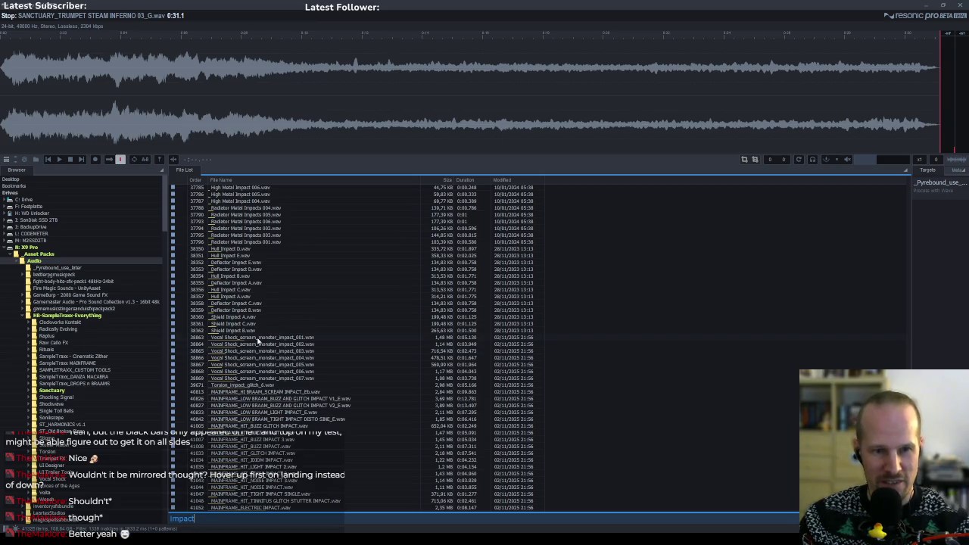
# Audition the Vocal Shock, Deflector and MAINFRAME hit impacts, up to the V2 low braam impact.
pyautogui.click(257, 337)
pyautogui.click(254, 357)
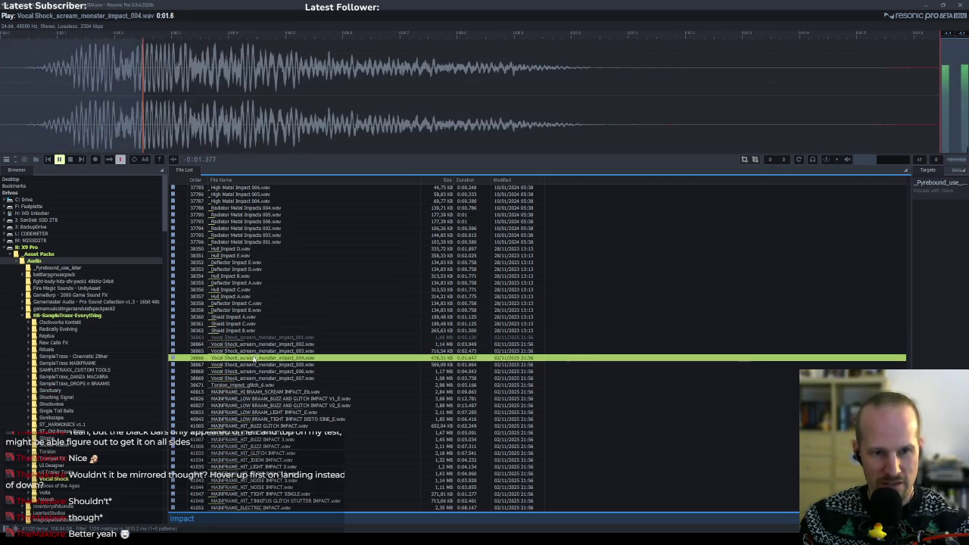
pyautogui.click(233, 311)
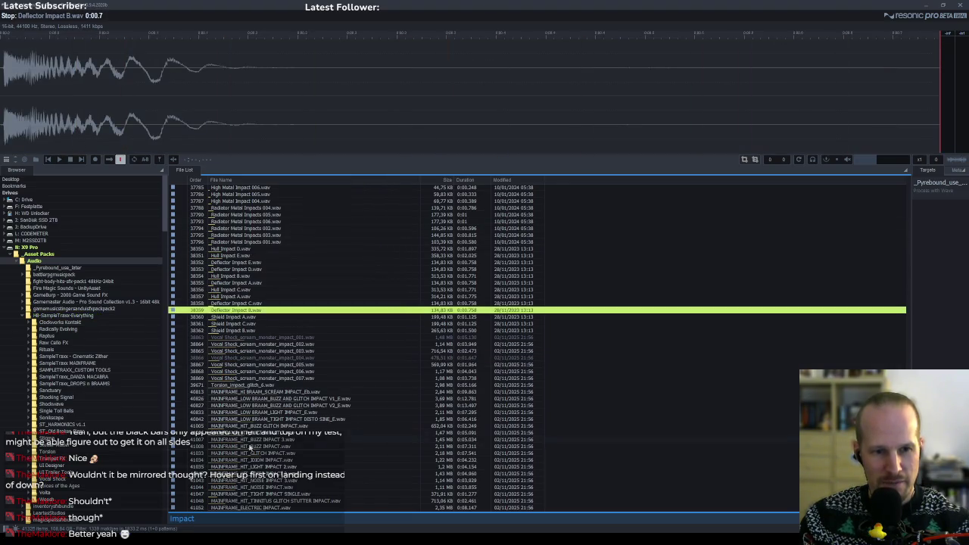
pyautogui.click(249, 474)
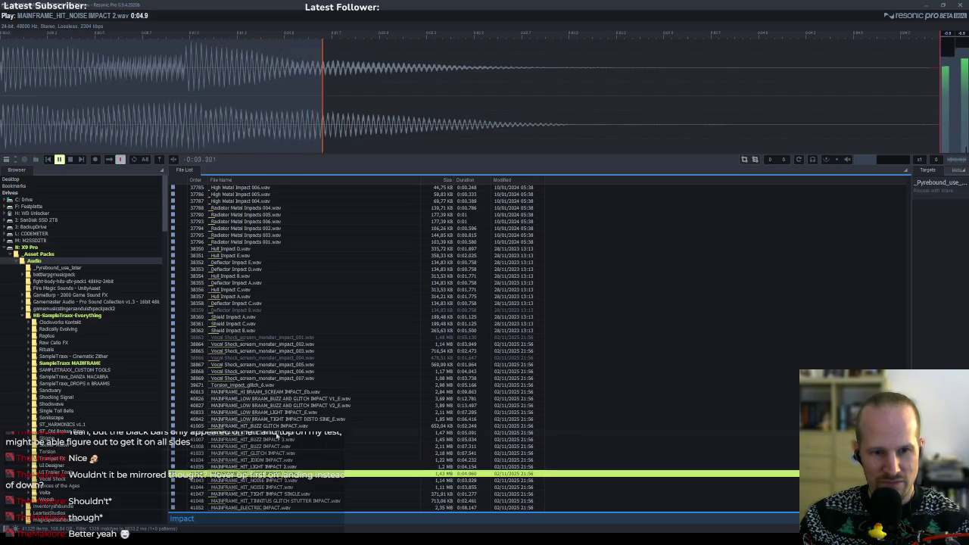
pyautogui.click(277, 432)
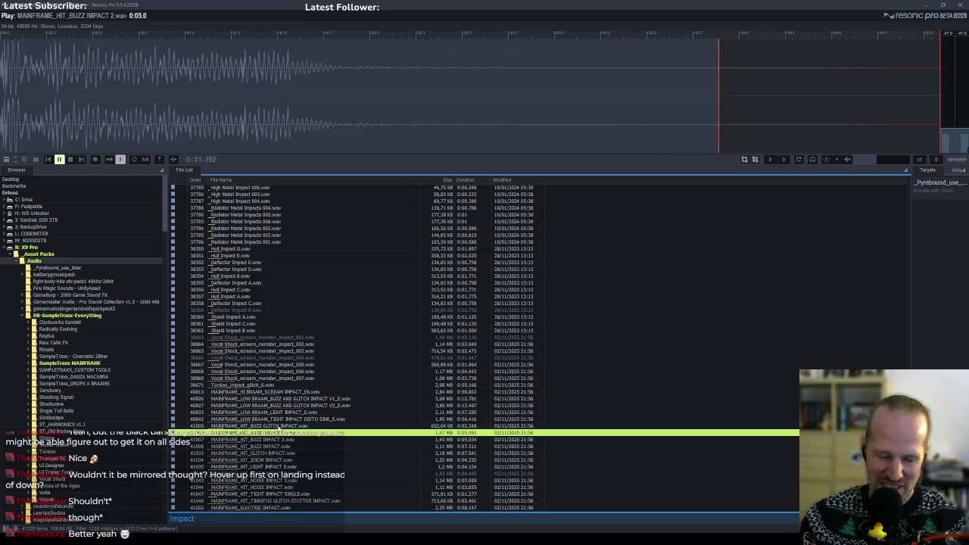
pyautogui.click(278, 426)
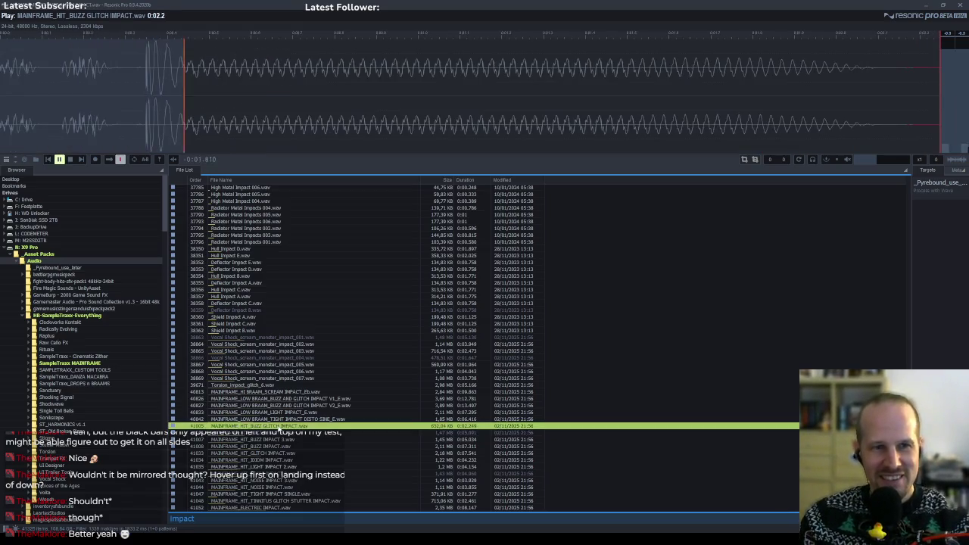
pyautogui.click(278, 406)
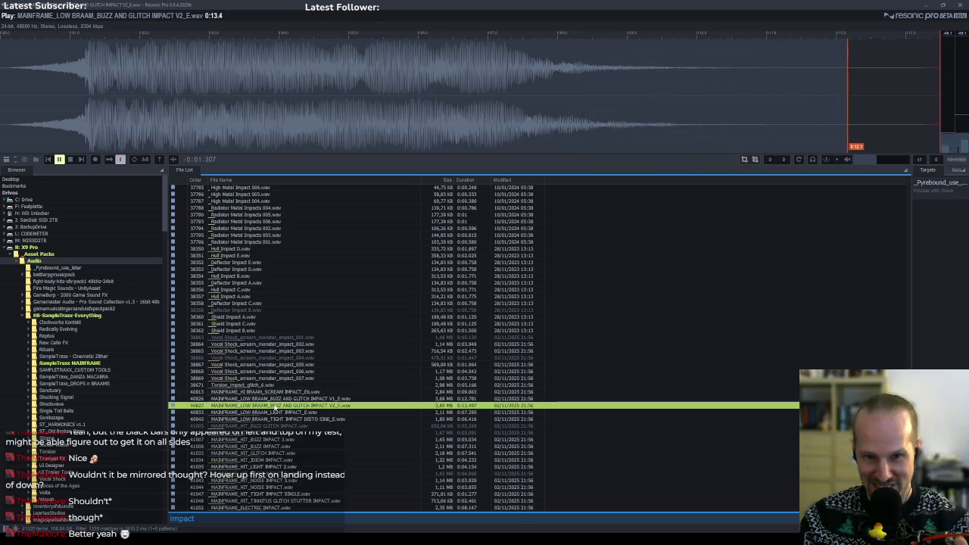
# Compare the low braam V1, V2_E and light impacts against the other MAINFRAME hit and glitch sounds.
pyautogui.click(276, 400)
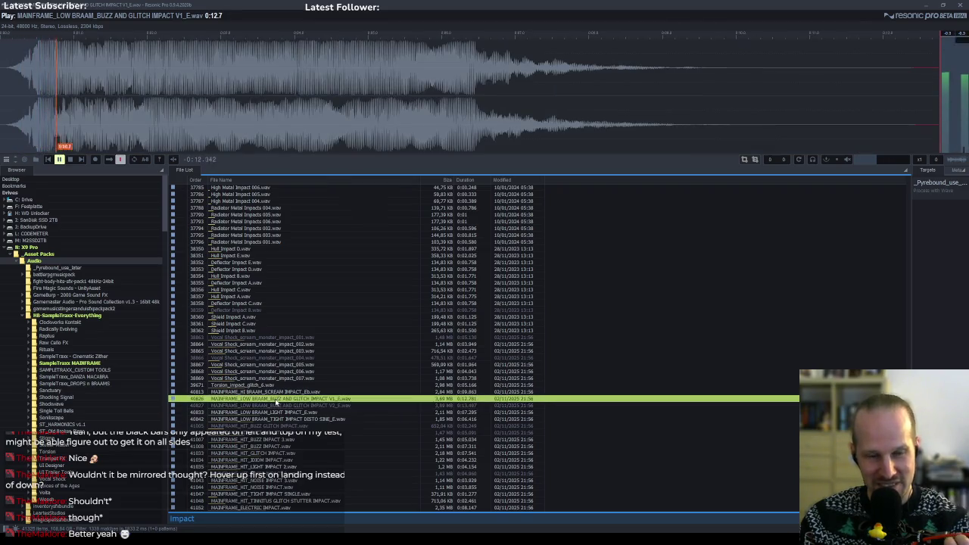
pyautogui.click(279, 407)
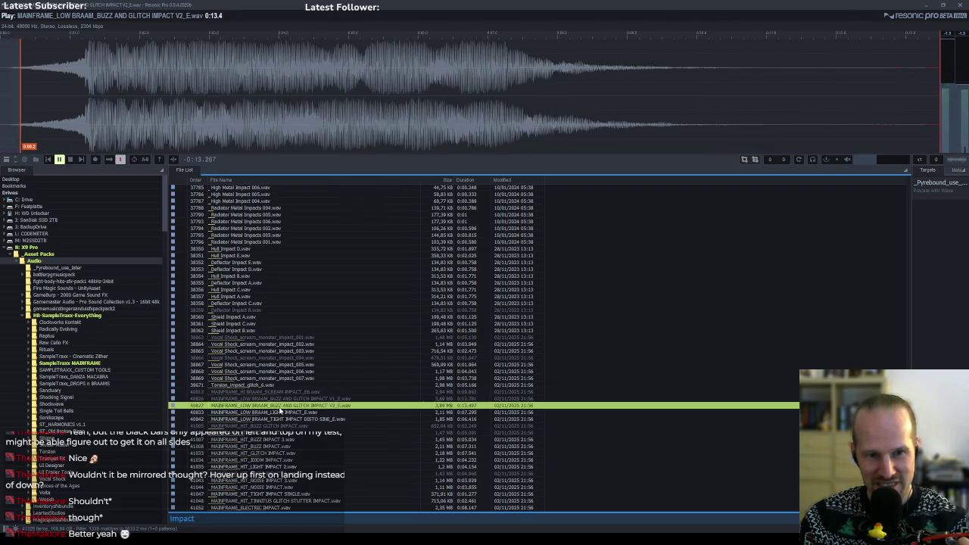
pyautogui.click(282, 412)
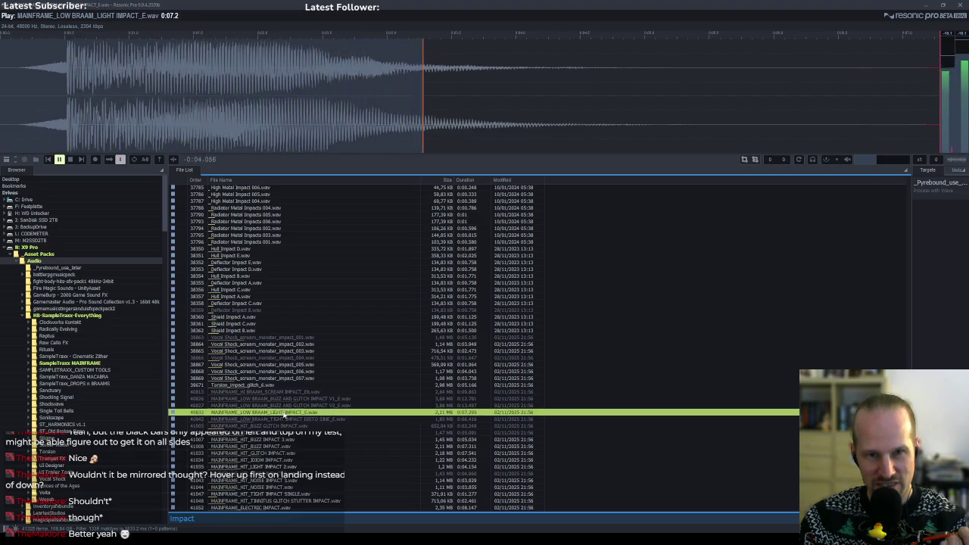
pyautogui.press('Up')
pyautogui.press('Down')
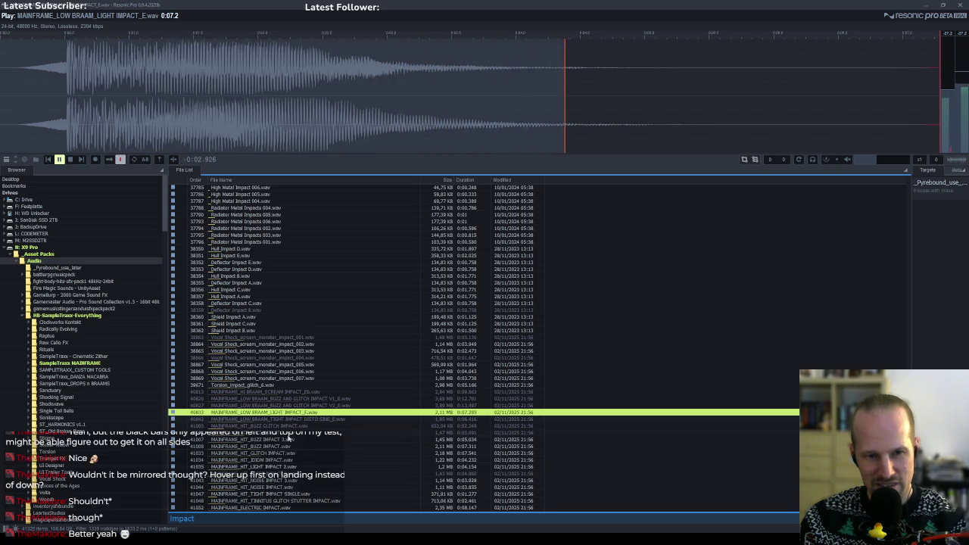
pyautogui.click(288, 460)
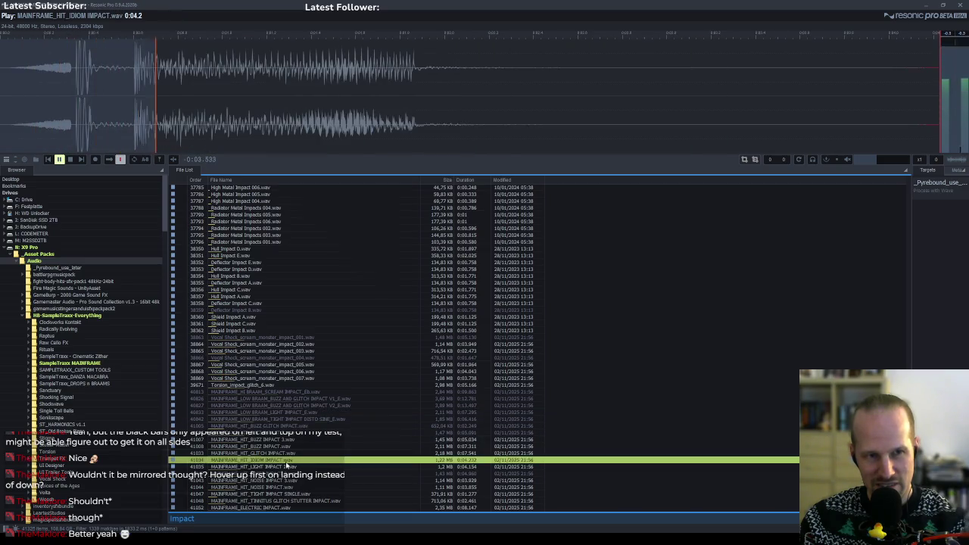
pyautogui.click(282, 489)
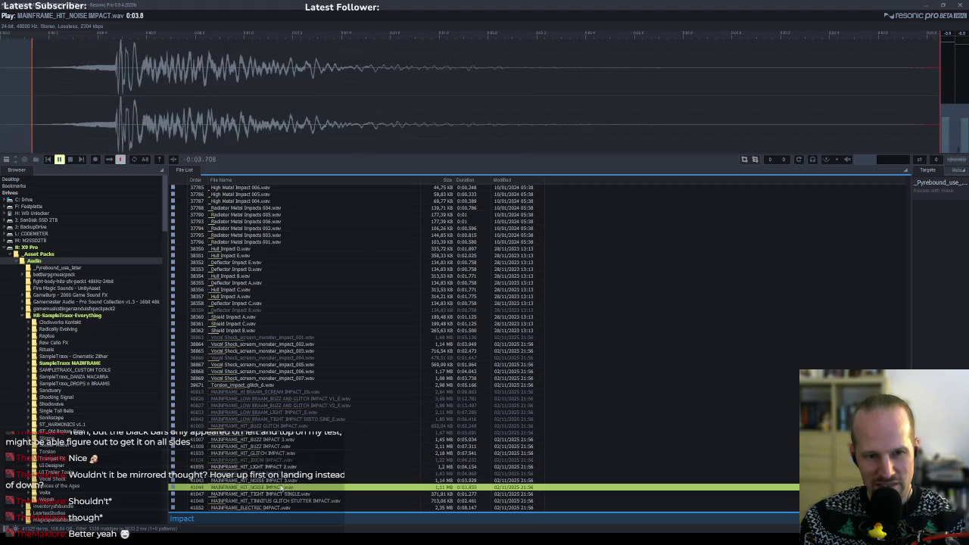
pyautogui.click(282, 470)
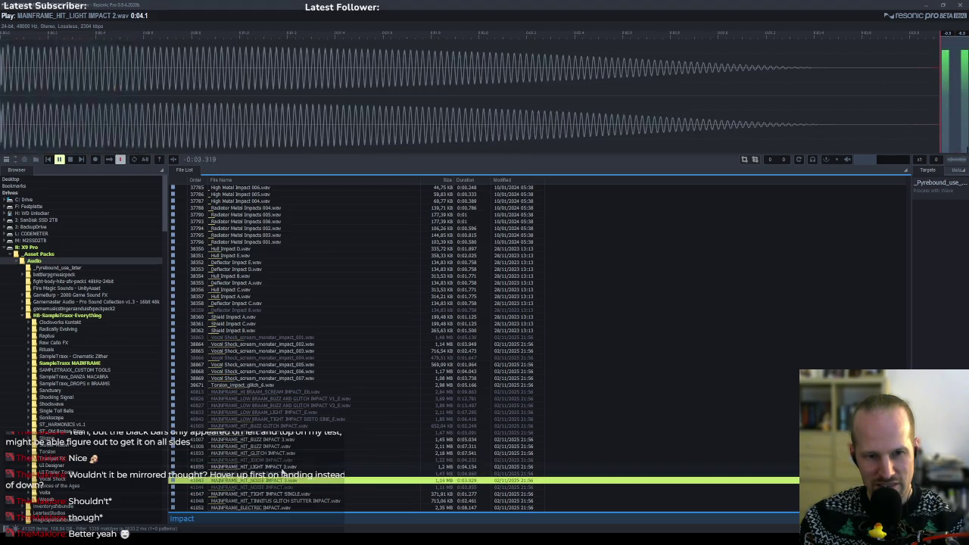
pyautogui.click(299, 494)
pyautogui.click(305, 500)
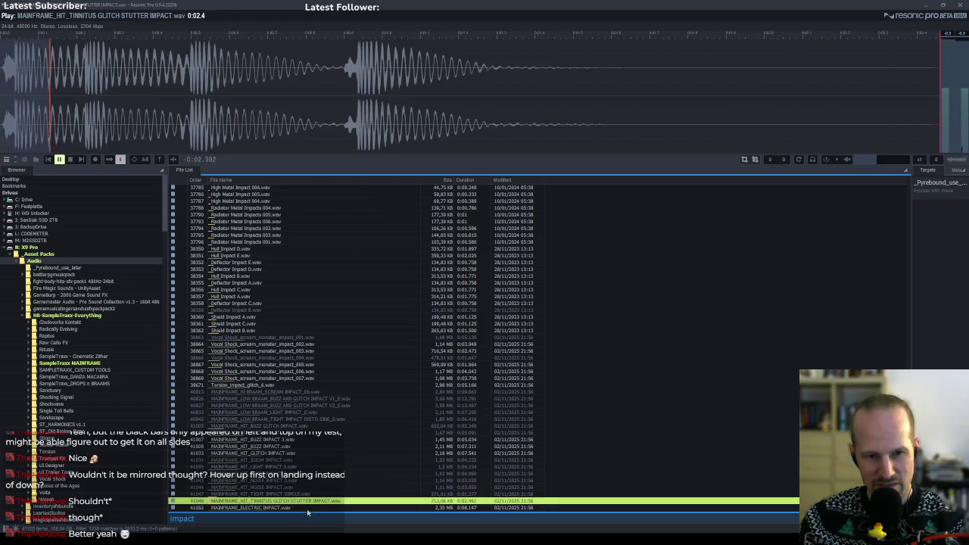
pyautogui.click(294, 508)
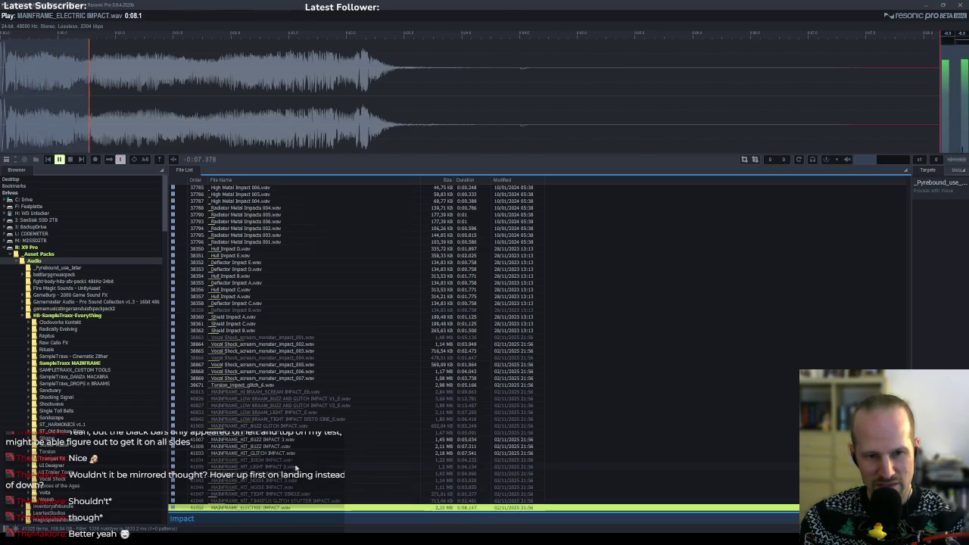
# Recheck the buzz and braam candidates, then drag LOW BRAAM BUZZ AND GLITCH IMPACT V2_E into GameMaker.
pyautogui.click(290, 447)
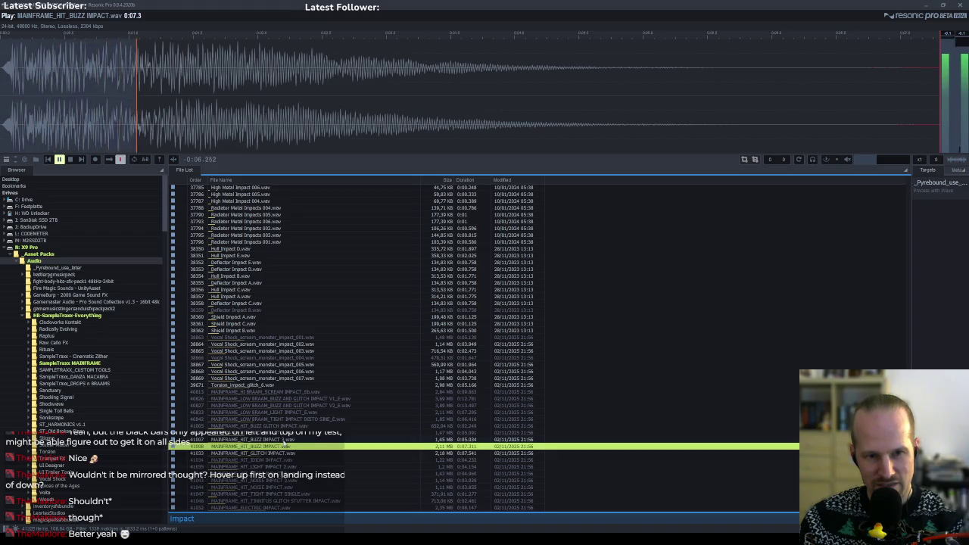
pyautogui.click(288, 439)
pyautogui.click(286, 413)
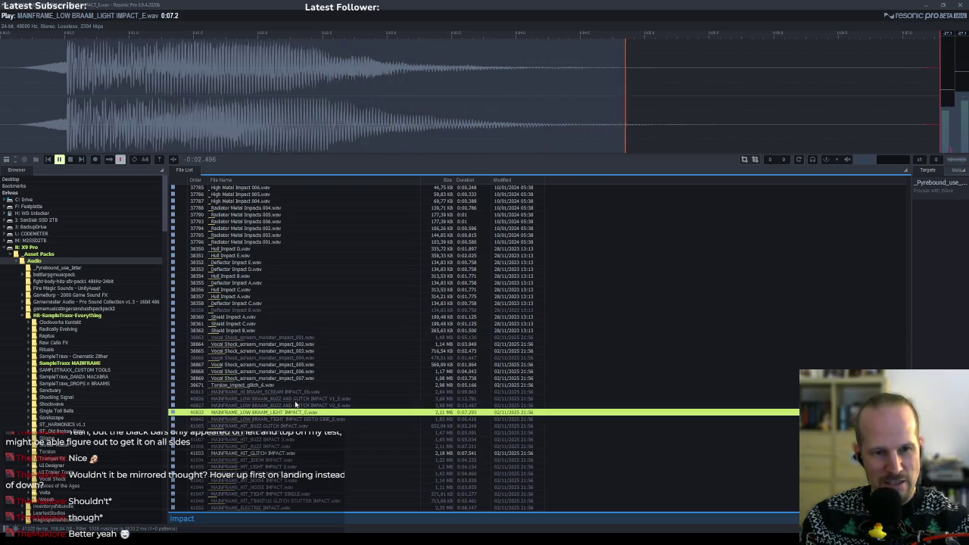
pyautogui.click(296, 401)
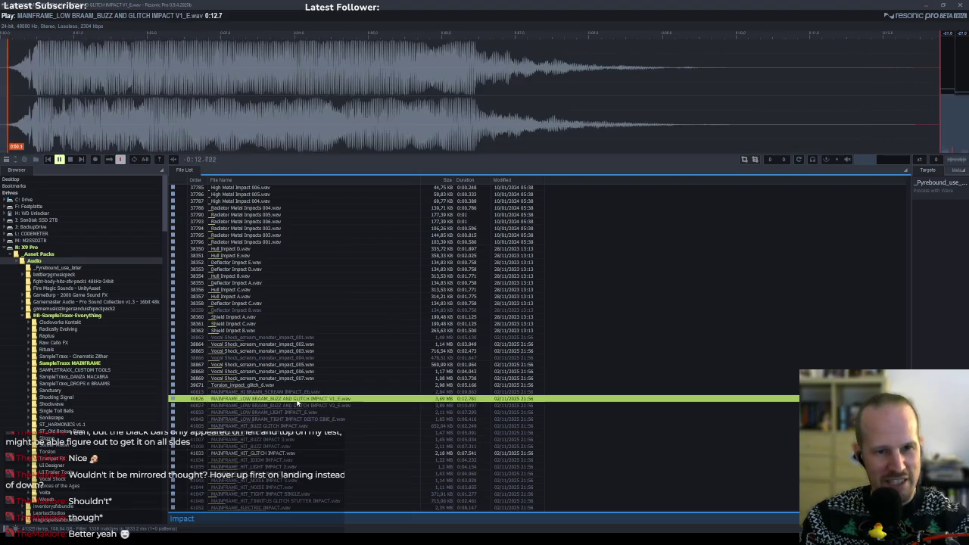
pyautogui.click(320, 407)
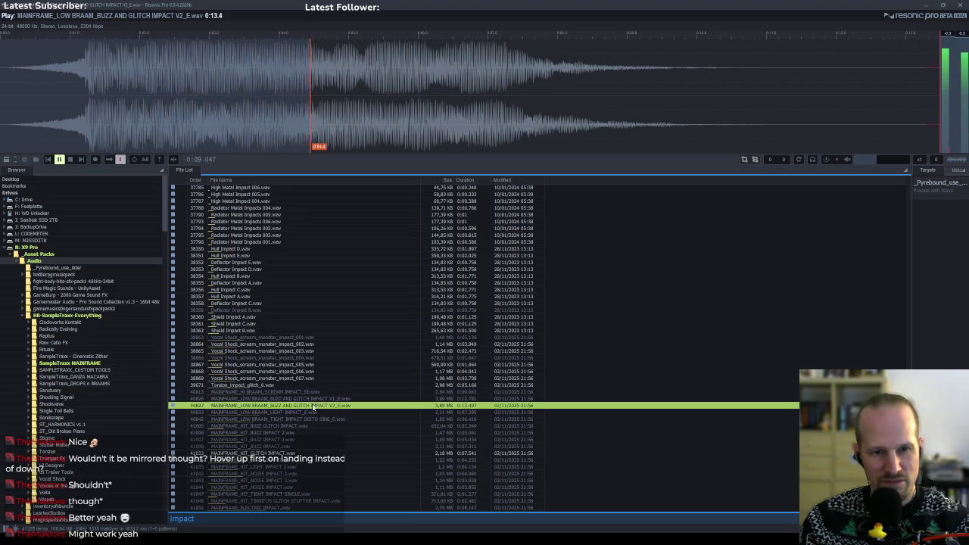
pyautogui.moveTo(313, 407)
pyautogui.mouseDown()
pyautogui.moveTo(243, 389)
pyautogui.moveTo(278, 353)
pyautogui.moveTo(412, 416)
pyautogui.mouseUp()
pyautogui.hotkey('alt', 'Tab')
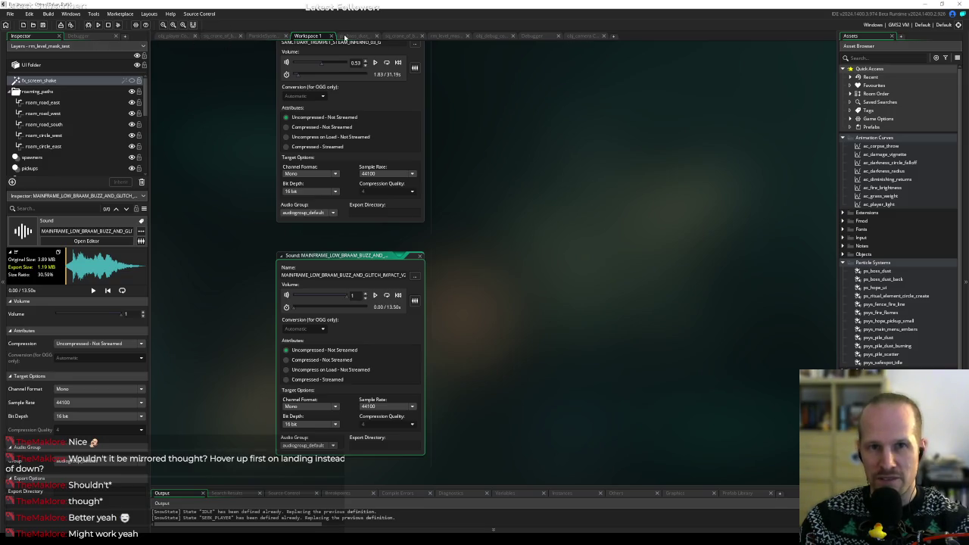
# Open the sq_crone sequence and put the buzz-and-glitch impact track in the audio group under the trumpet.
pyautogui.click(220, 37)
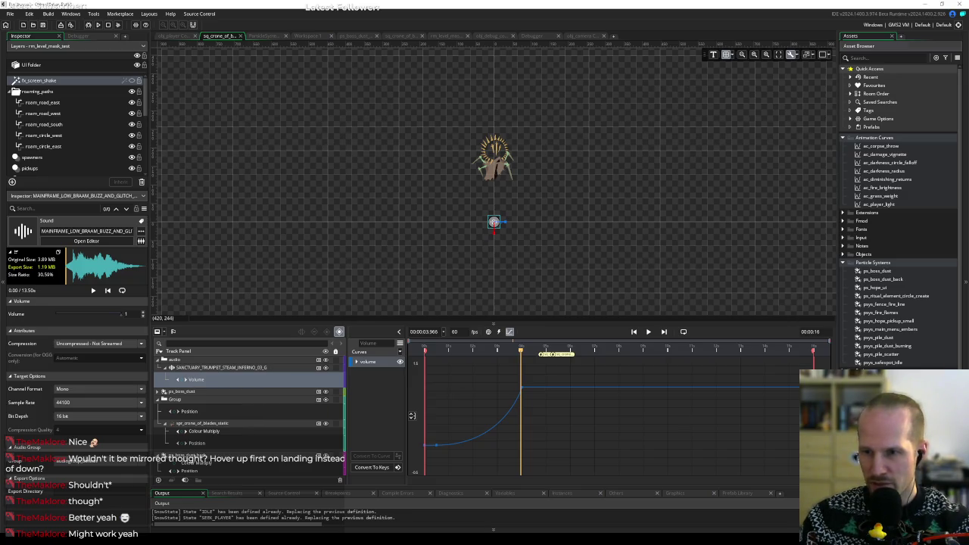
pyautogui.moveTo(227, 367); pyautogui.dragTo(168, 370)
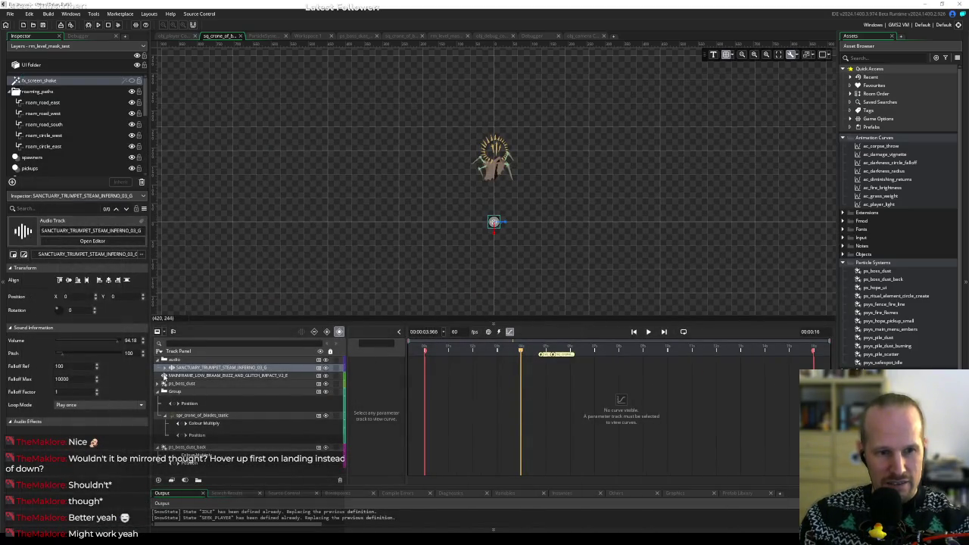
# Select the MAINFRAME track, turn off the curve view so clips show, and enlarge the timeline.
pyautogui.click(180, 377)
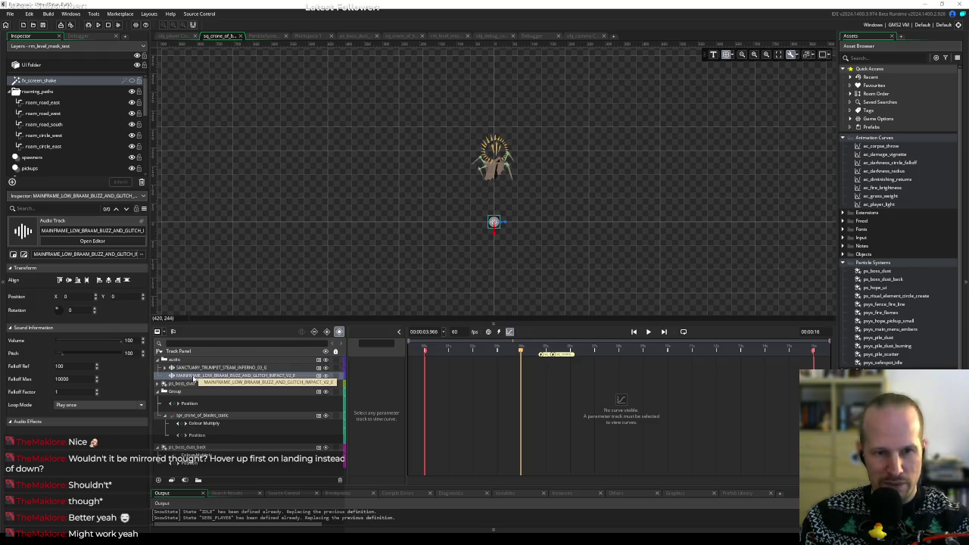
pyautogui.click(509, 332)
pyautogui.moveTo(424, 324)
pyautogui.mouseDown()
pyautogui.moveTo(462, 265)
pyautogui.moveTo(484, 253)
pyautogui.mouseUp()
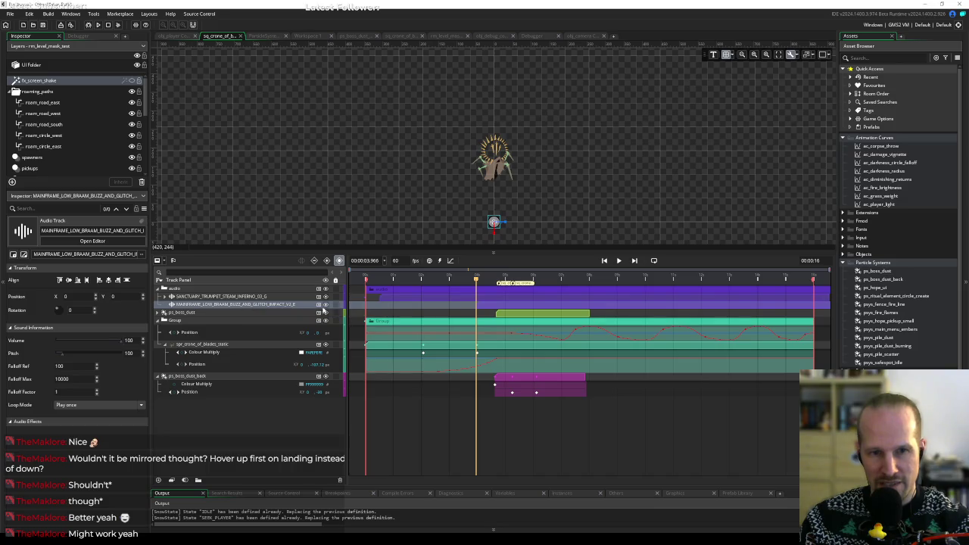
# Select the MAINFRAME impact track, try sliding its clip, and play the sequence to judge timing.
pyautogui.click(246, 312)
pyautogui.click(196, 306)
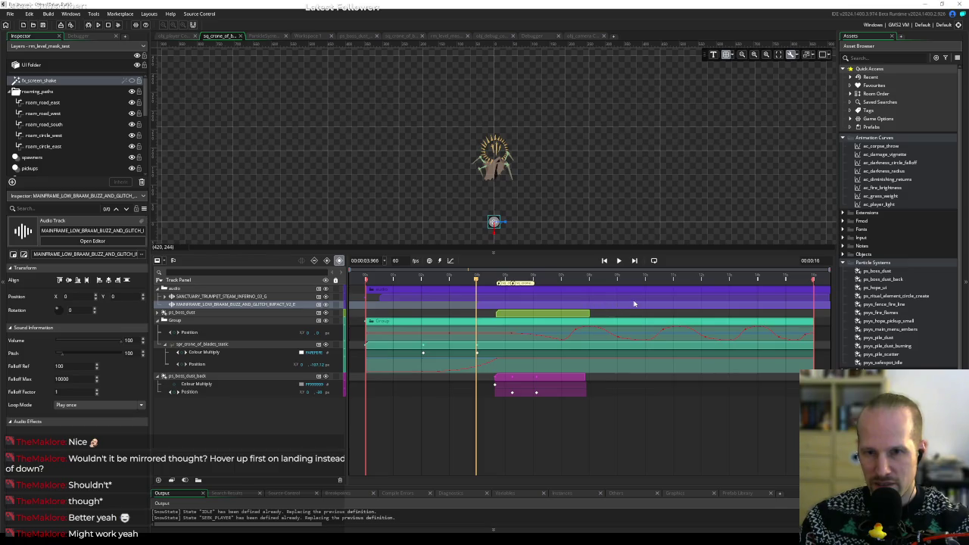
pyautogui.moveTo(635, 303)
pyautogui.mouseDown()
pyautogui.moveTo(531, 307)
pyautogui.moveTo(618, 308)
pyautogui.mouseUp()
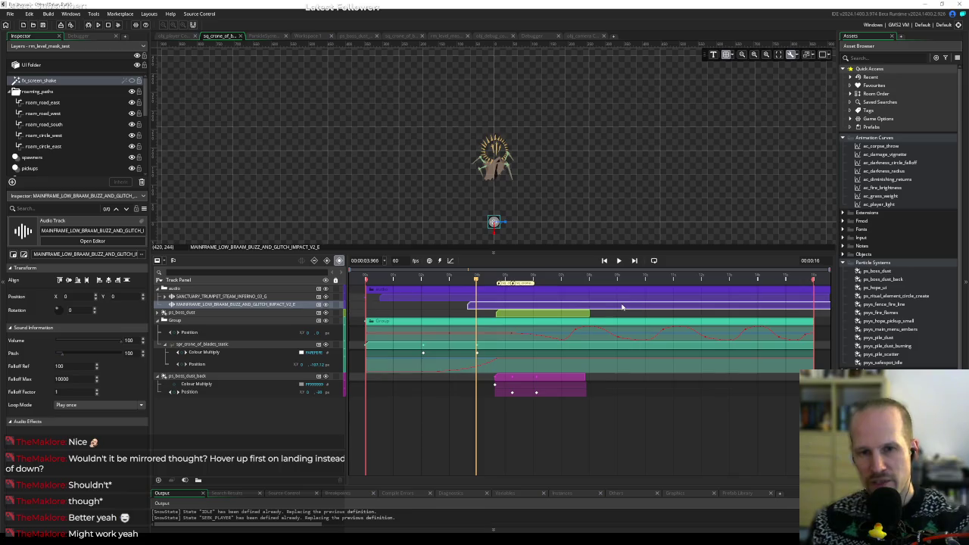
pyautogui.rightClick(491, 310)
pyautogui.click(481, 305)
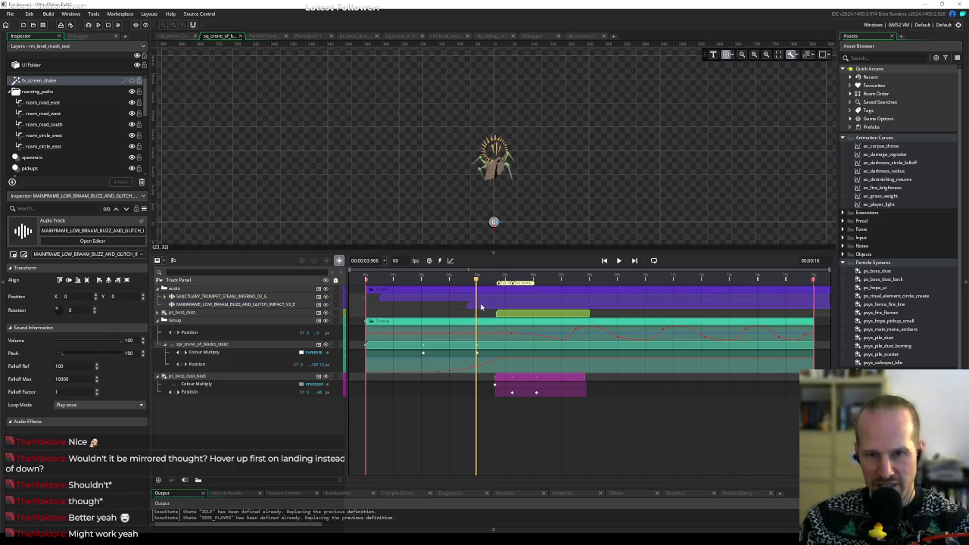
pyautogui.press('space')
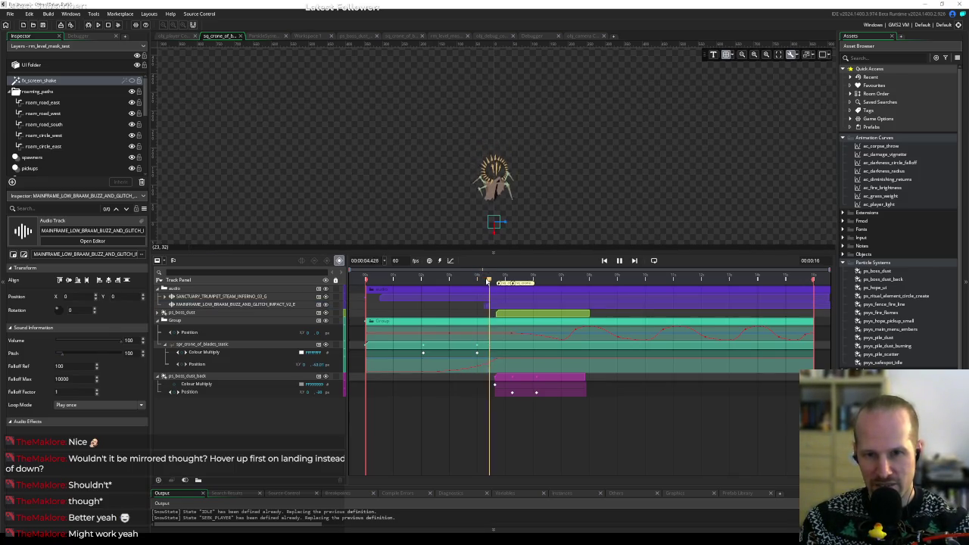
pyautogui.press('space')
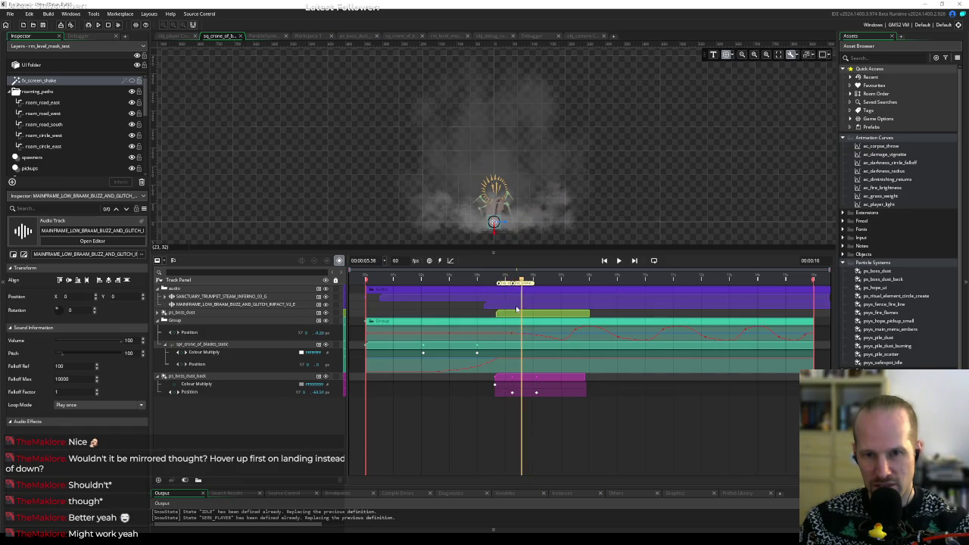
pyautogui.press('space')
pyautogui.press('space')
# Move the impact clip's start to about 3.4 seconds and preview from the 3-second mark.
pyautogui.click(493, 309)
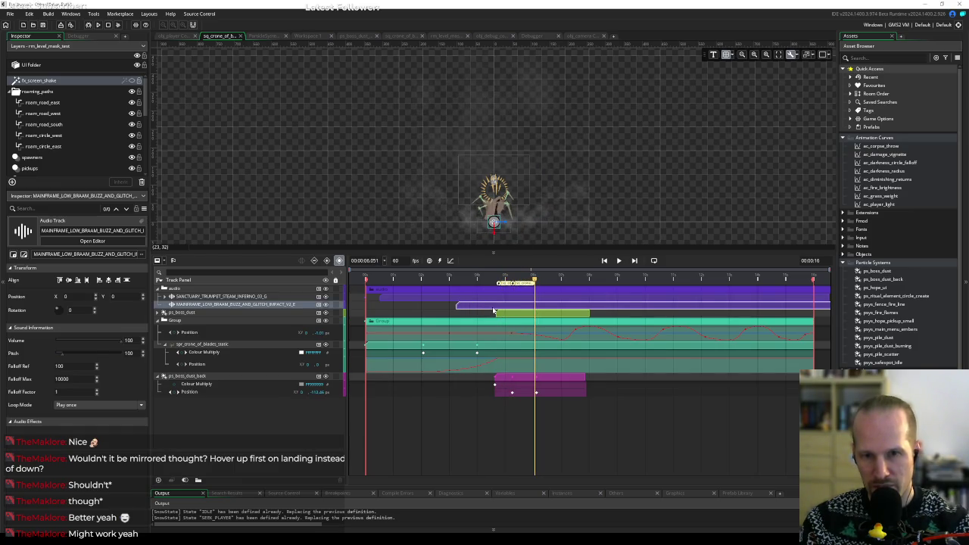
pyautogui.moveTo(493, 309)
pyautogui.mouseDown()
pyautogui.moveTo(538, 308)
pyautogui.moveTo(467, 312)
pyautogui.mouseUp()
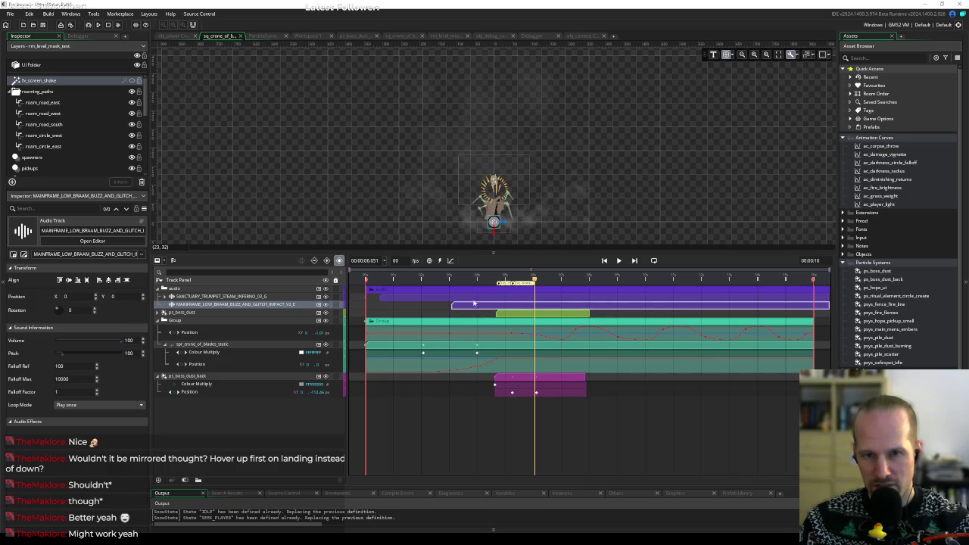
pyautogui.press('space')
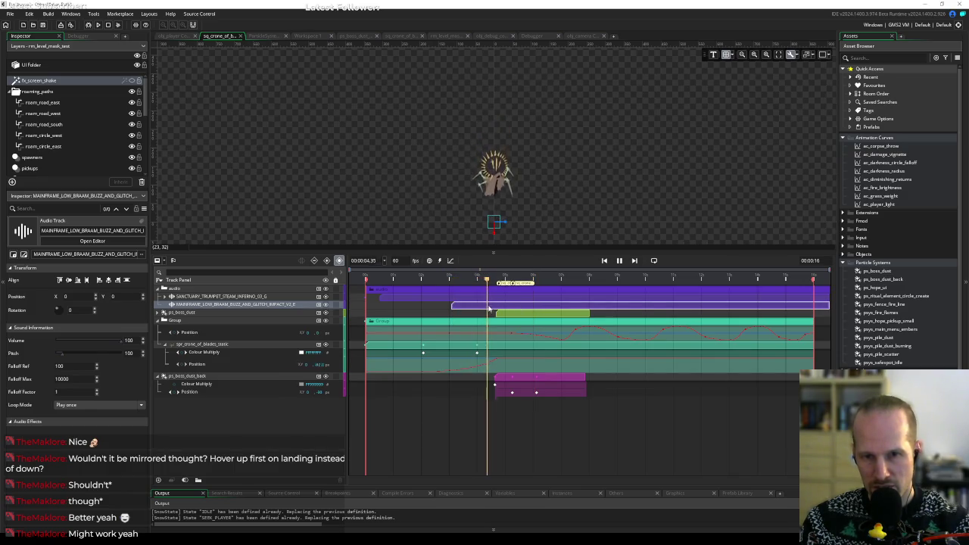
pyautogui.press('space')
pyautogui.moveTo(490, 309); pyautogui.dragTo(497, 309)
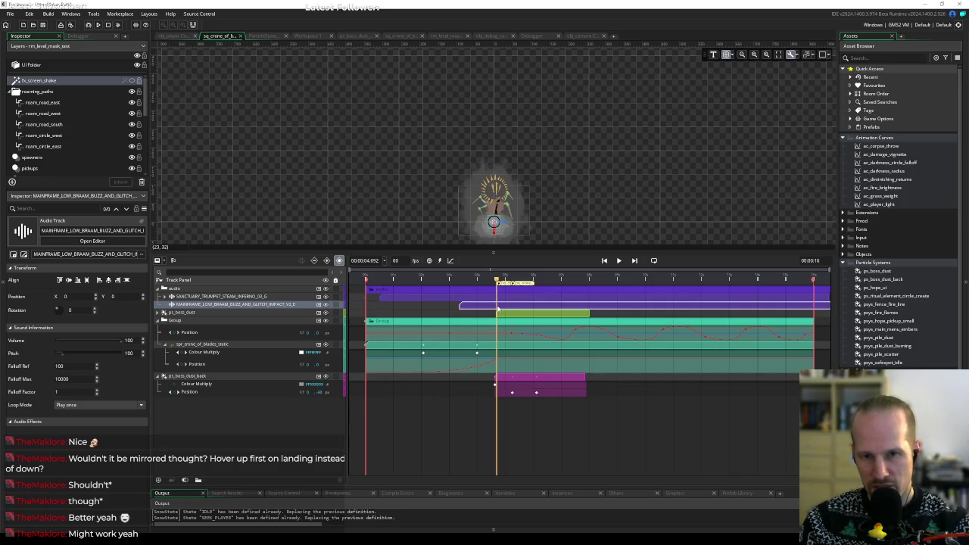
pyautogui.moveTo(465, 279); pyautogui.dragTo(456, 283)
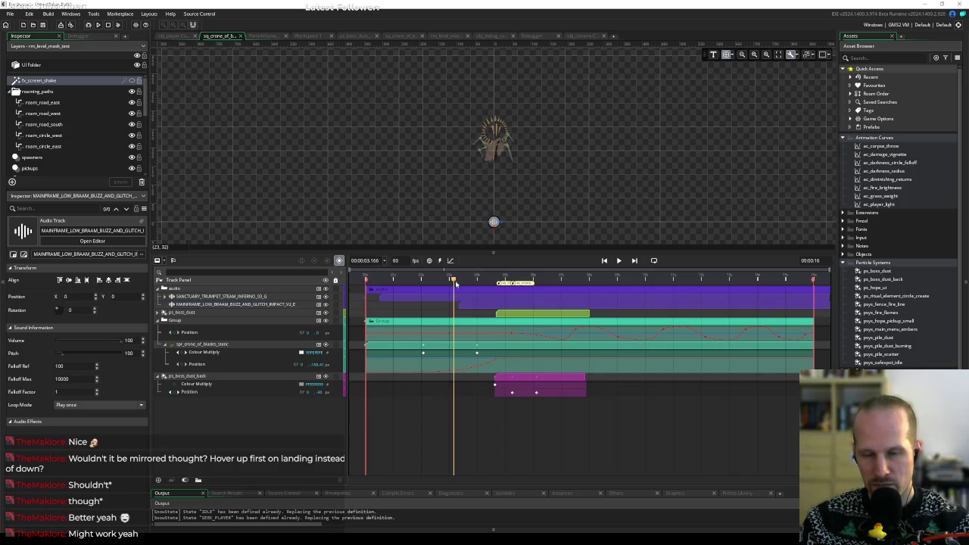
pyautogui.press('space')
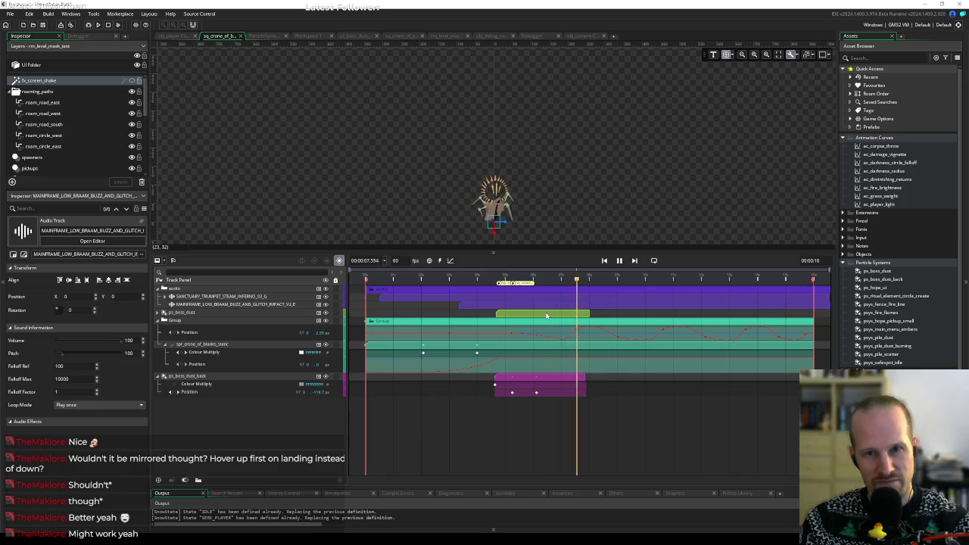
pyautogui.press('space')
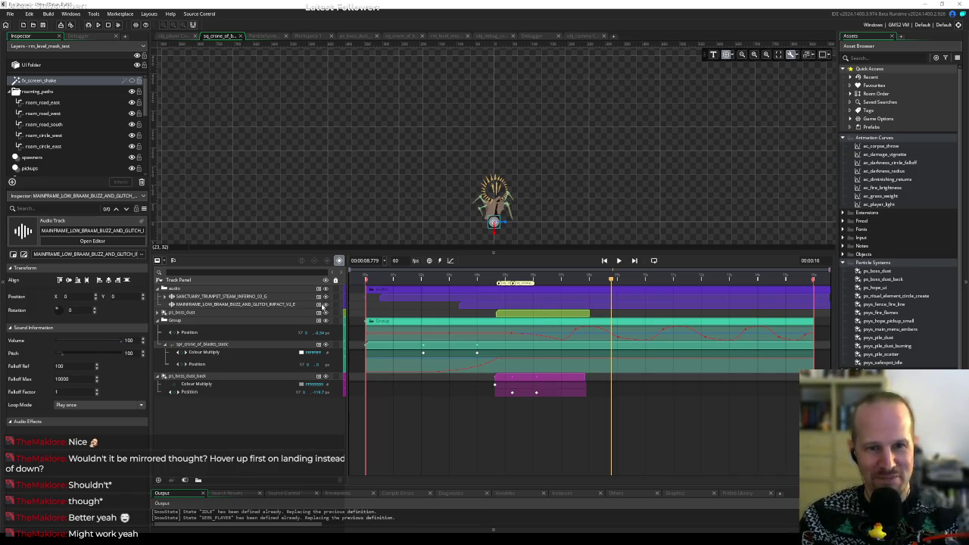
# Show the impact track's Volume parameter, preview from about 3.5 seconds, then select the trumpet track.
pyautogui.click(319, 304)
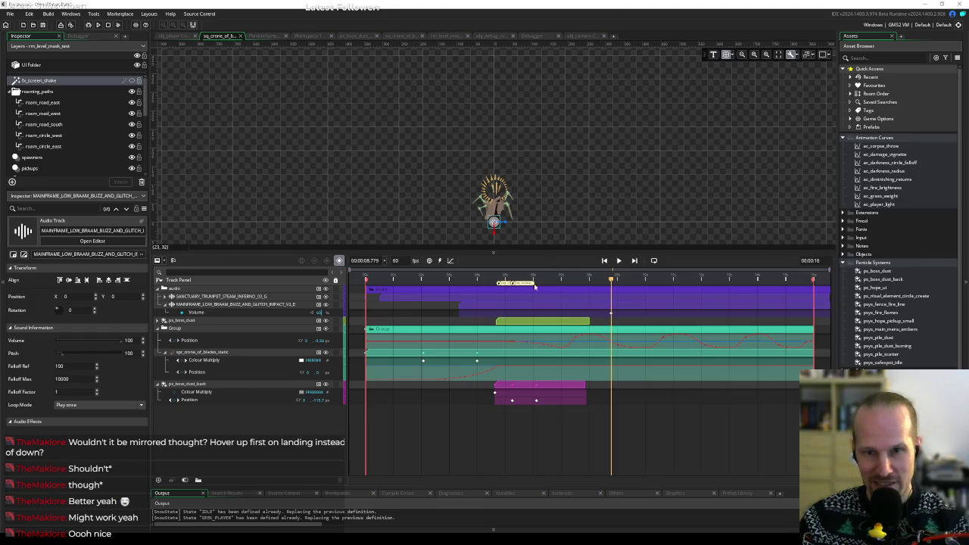
pyautogui.click(452, 279)
pyautogui.press('space')
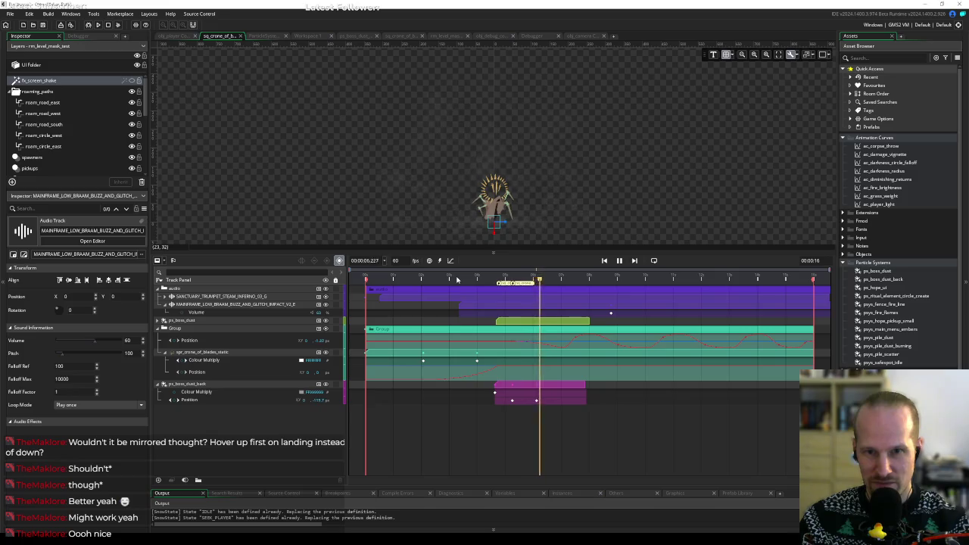
pyautogui.press('space')
pyautogui.keyDown('shift'); pyautogui.click(484, 297); pyautogui.keyUp('shift')
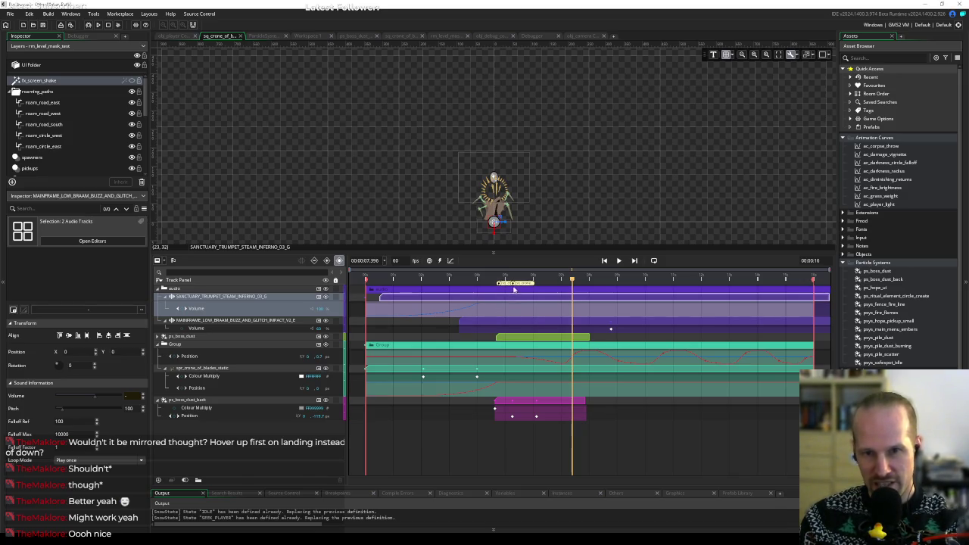
# Scrub back to about 4.7 seconds and add an LPF2 parameter track to the trumpet track.
pyautogui.moveTo(529, 277); pyautogui.dragTo(495, 278)
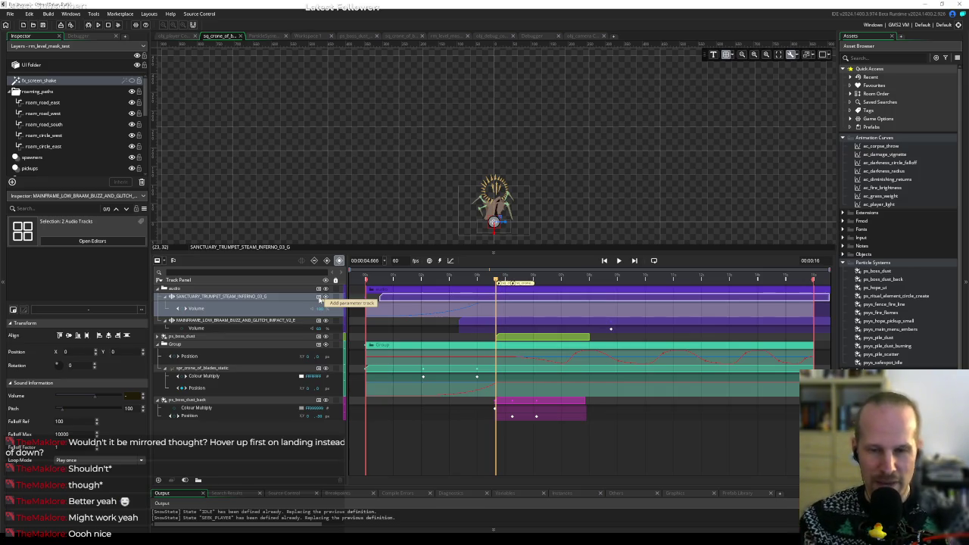
pyautogui.click(320, 299)
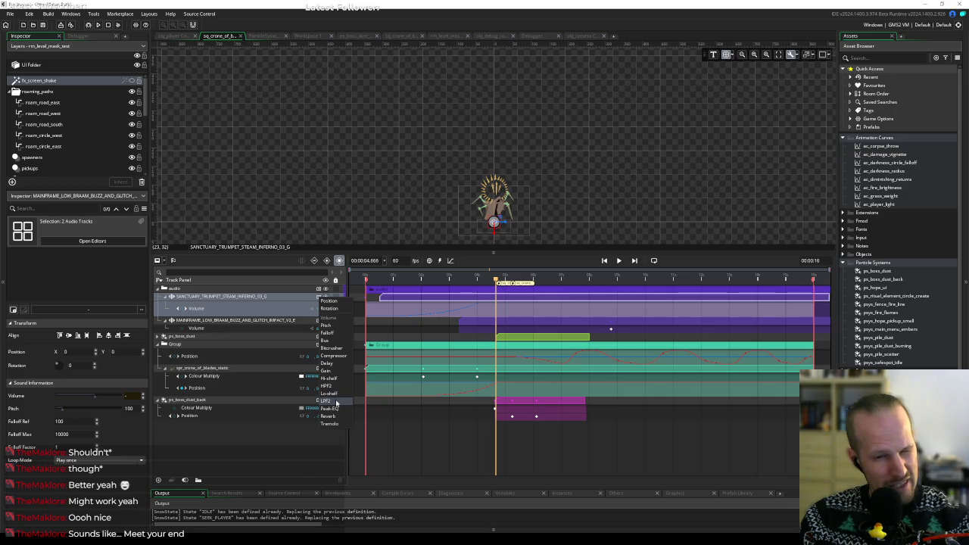
pyautogui.click(336, 403)
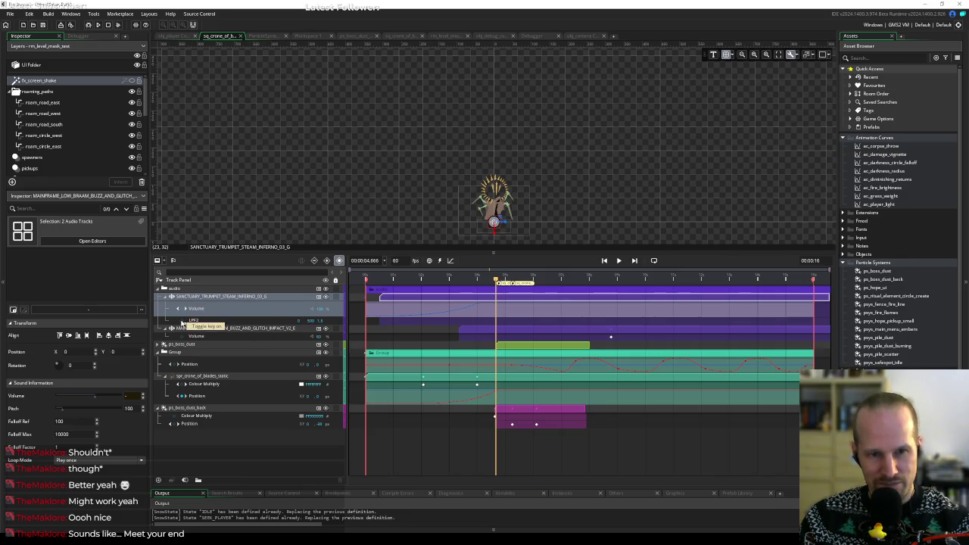
# Replay the intro from earlier points around 2.25 seconds, leaving the playhead near 2.7 seconds.
pyautogui.click(406, 280)
pyautogui.press('space')
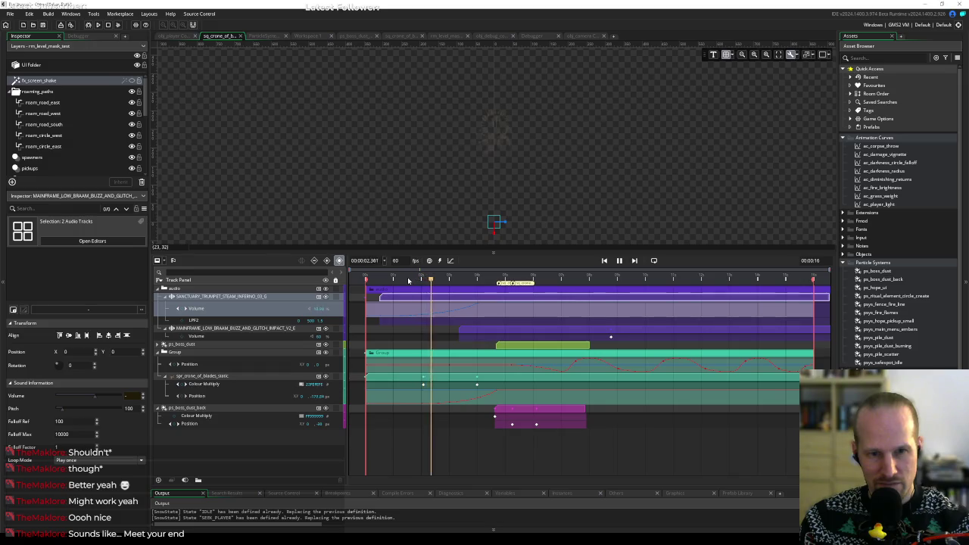
pyautogui.press('space')
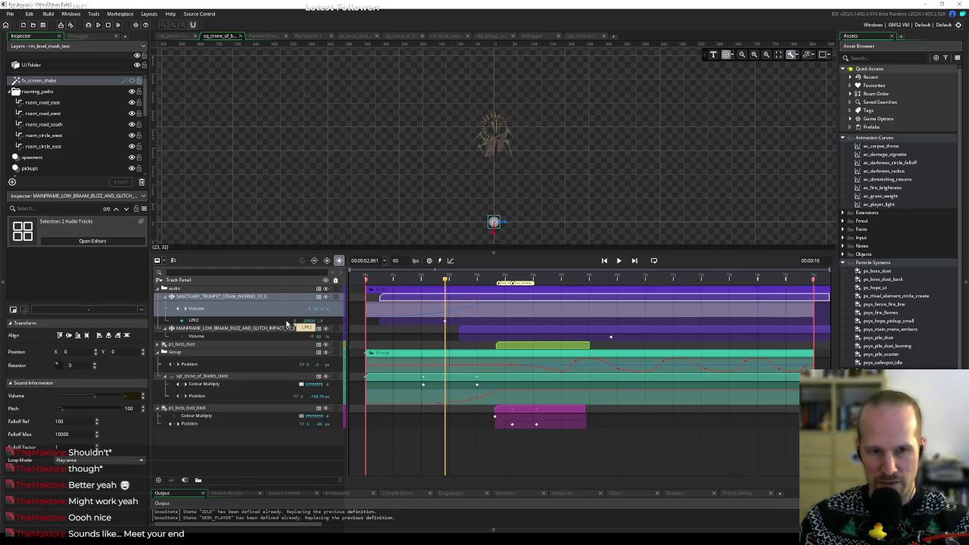
pyautogui.click(429, 280)
pyautogui.press('space')
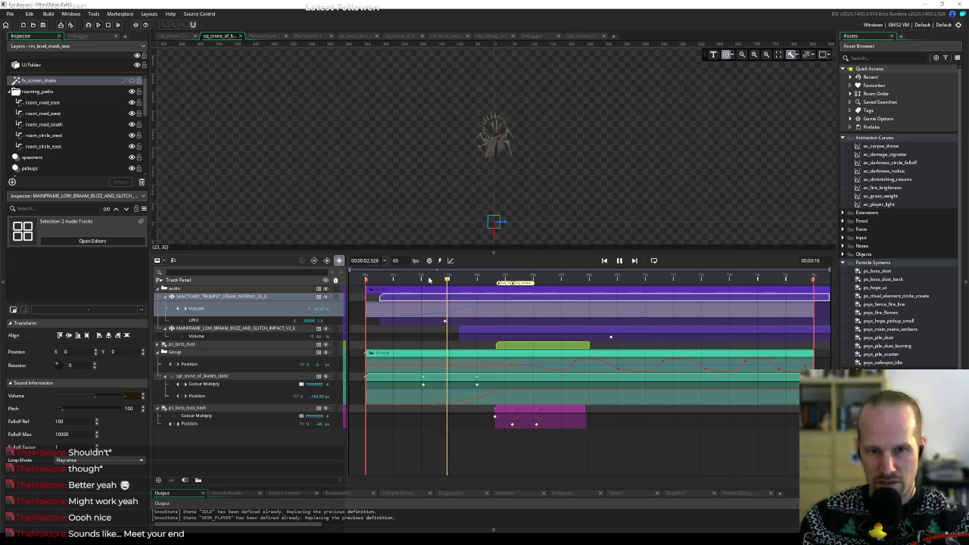
pyautogui.press('space')
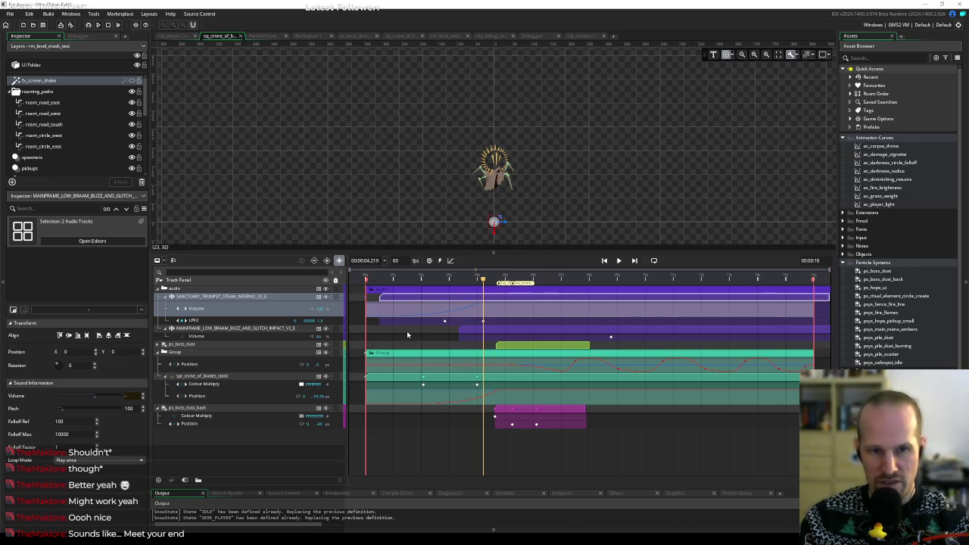
pyautogui.click(442, 281)
pyautogui.click(434, 281)
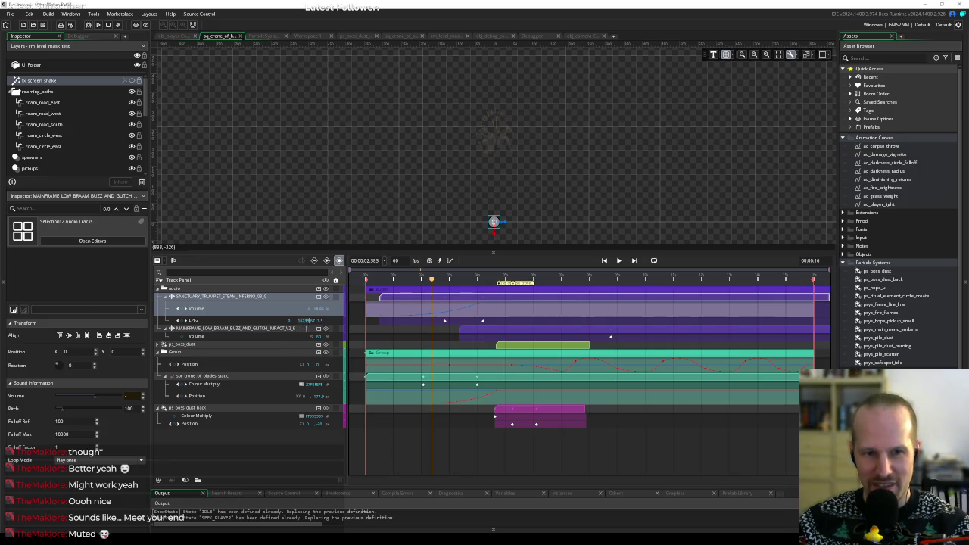
pyautogui.moveTo(433, 282); pyautogui.dragTo(485, 284)
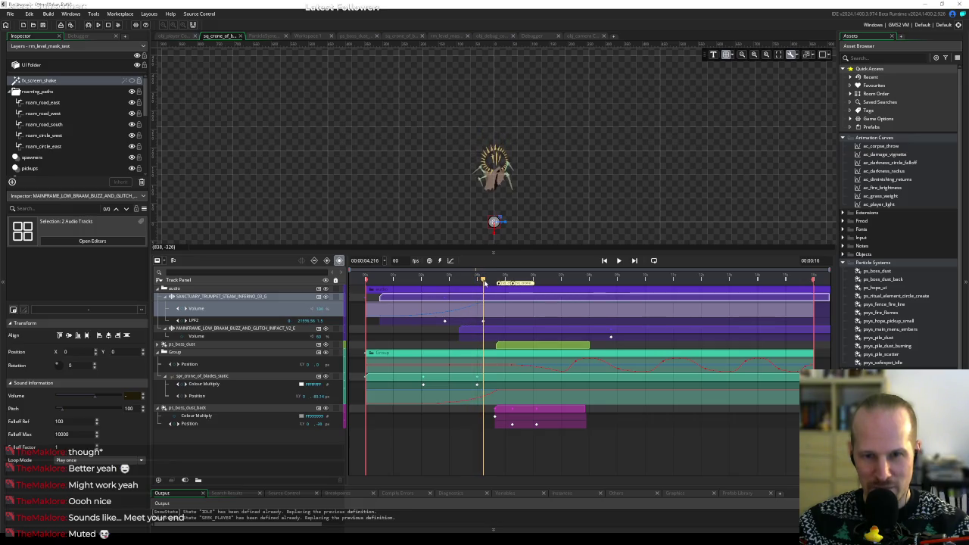
pyautogui.click(483, 326)
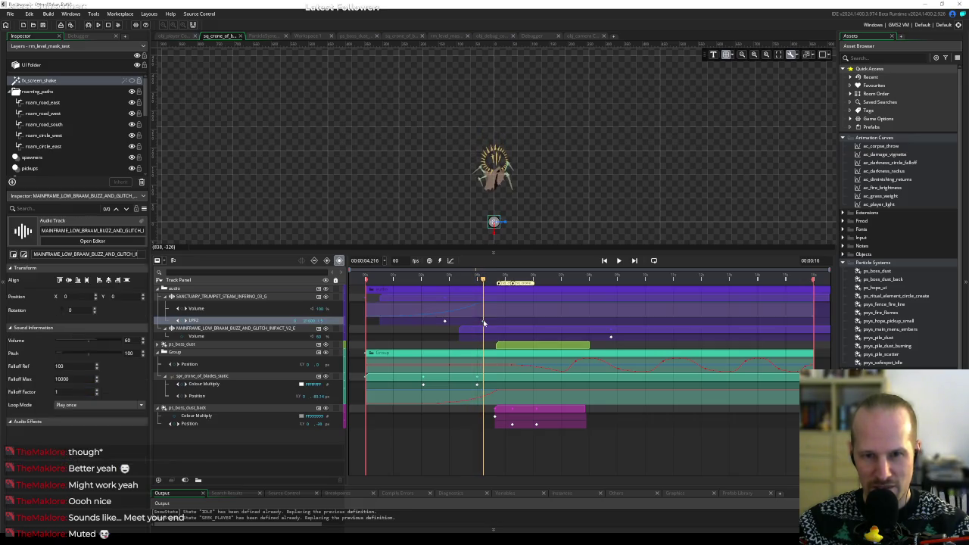
pyautogui.click(444, 321)
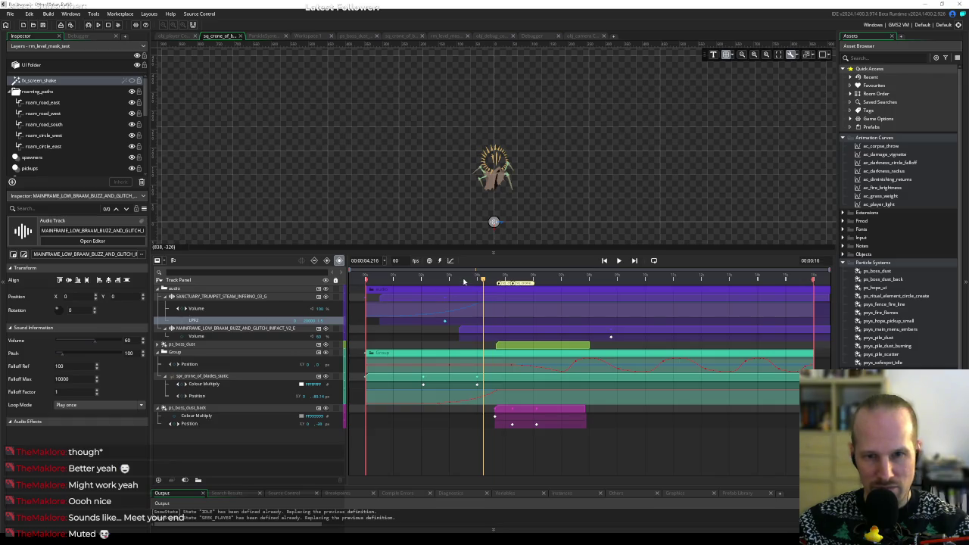
pyautogui.moveTo(483, 280); pyautogui.dragTo(445, 281)
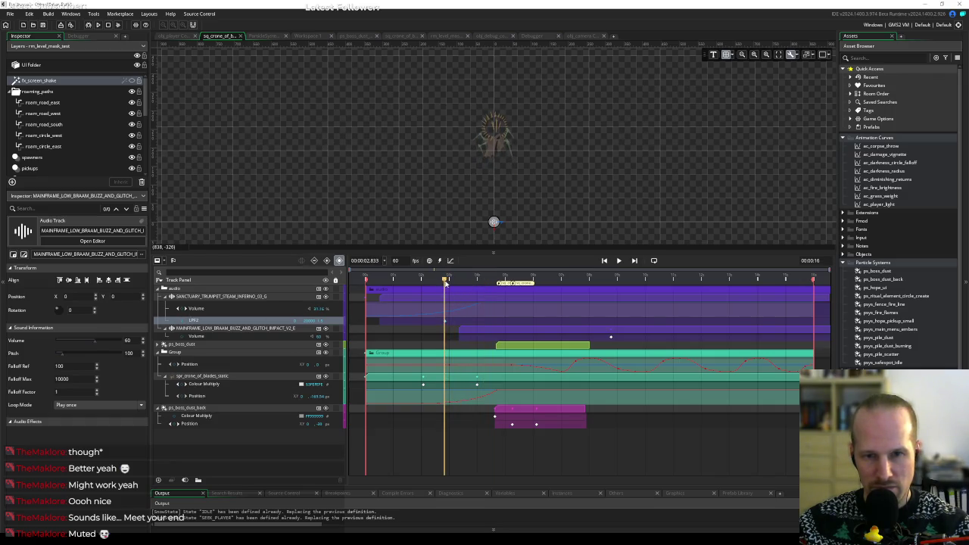
pyautogui.click(399, 279)
pyautogui.moveTo(399, 280); pyautogui.dragTo(365, 279)
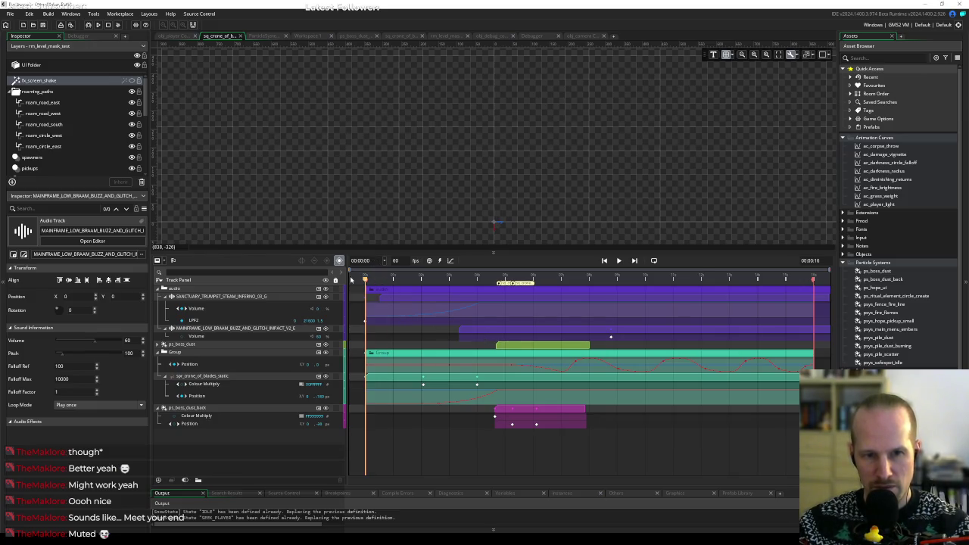
pyautogui.press('space')
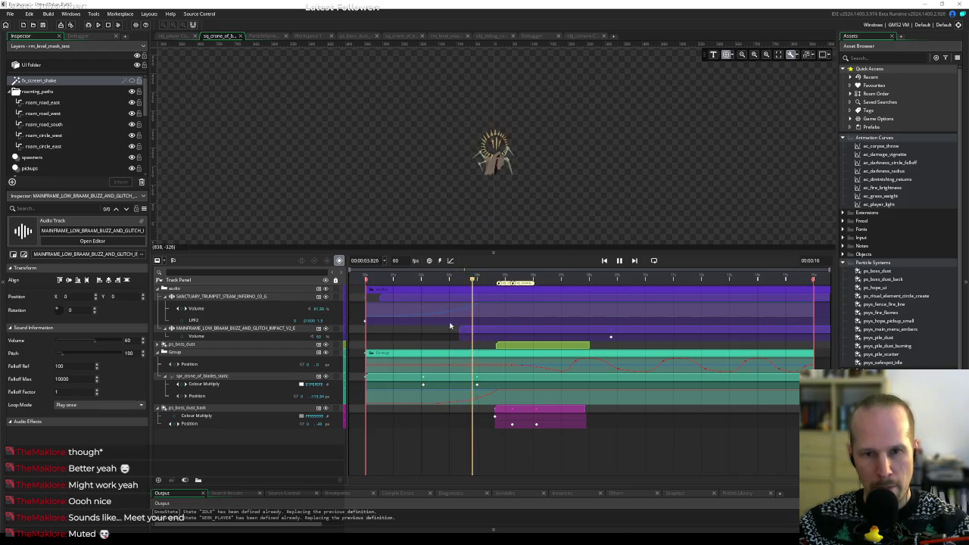
pyautogui.press('space')
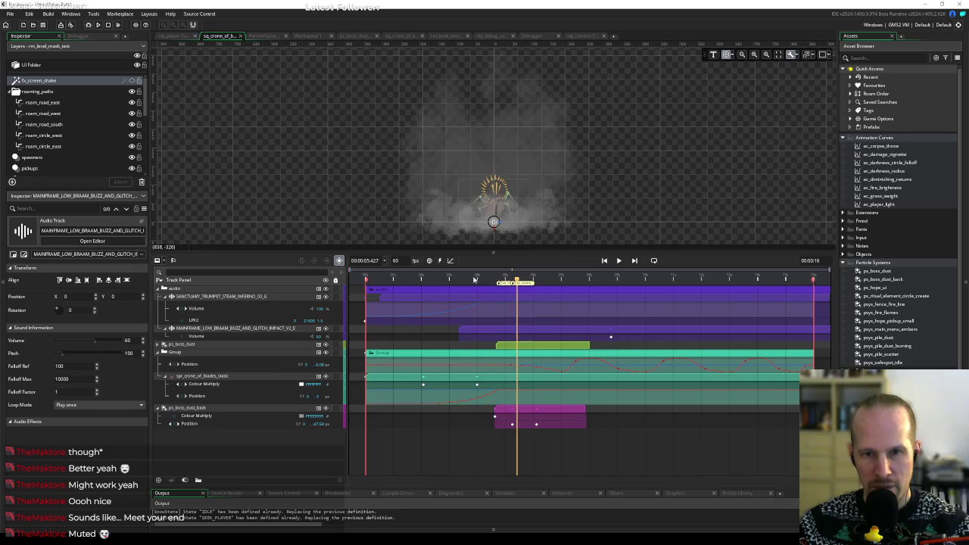
pyautogui.moveTo(475, 280)
pyautogui.mouseDown()
pyautogui.moveTo(461, 281)
pyautogui.moveTo(497, 283)
pyautogui.mouseUp()
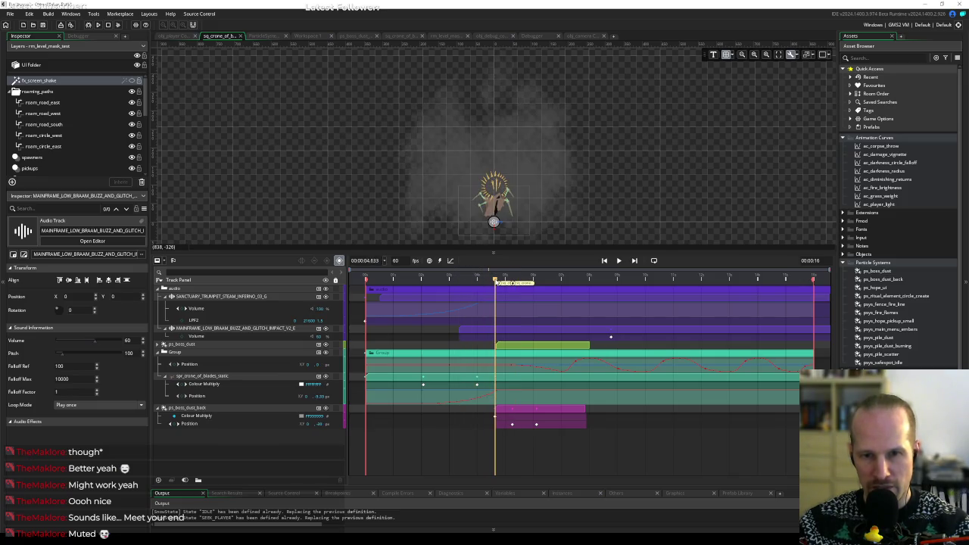
# Add an LPF2 key on the trumpet track at the playhead, at the smoke impact near 4.8 seconds.
pyautogui.click(337, 322)
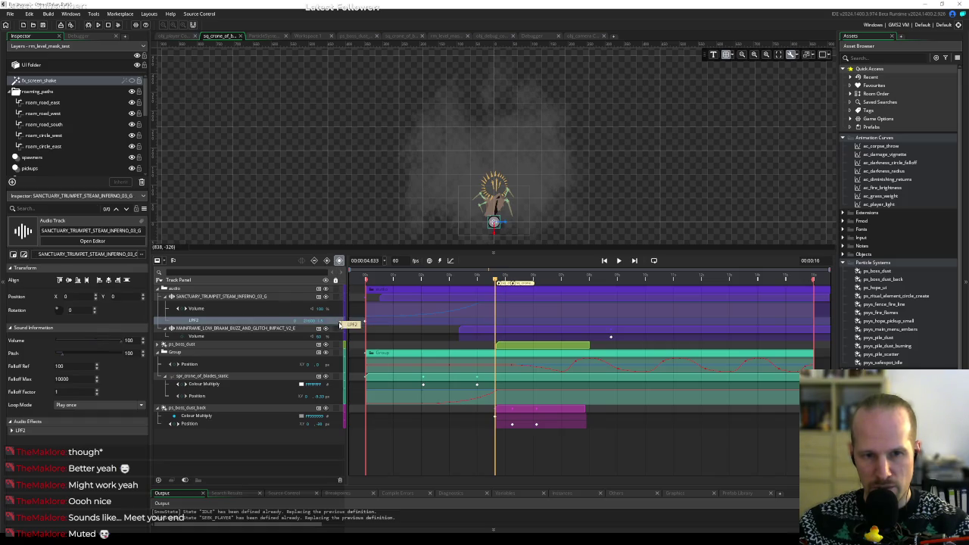
pyautogui.rightClick(330, 321)
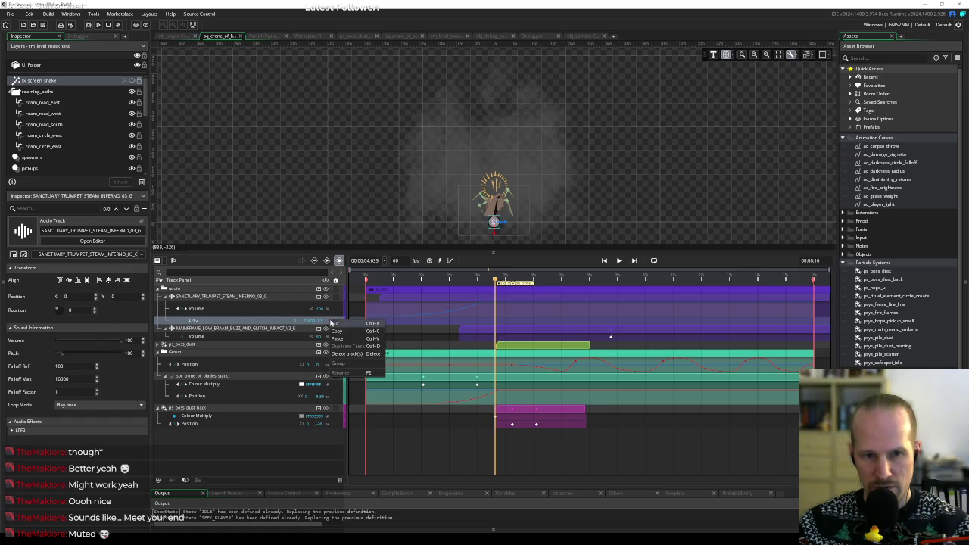
pyautogui.rightClick(496, 321)
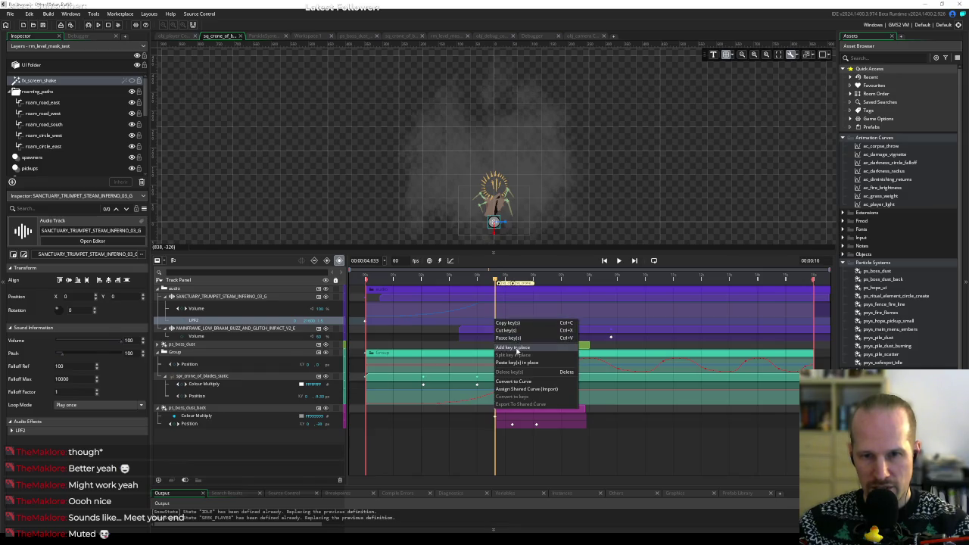
pyautogui.click(517, 349)
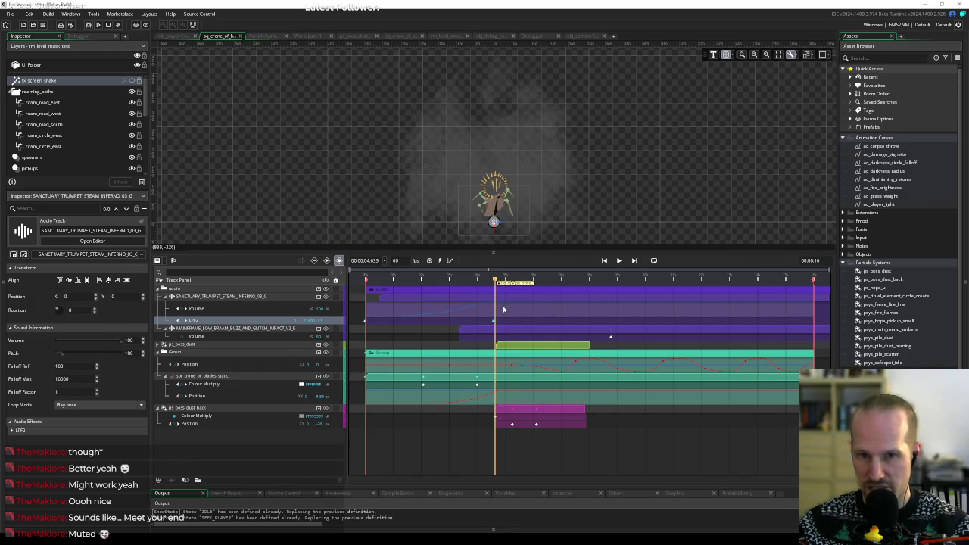
# Check the 4.6–5 second impact timing and drag the LPF2 key slightly earlier.
pyautogui.scroll(3, 496, 329)
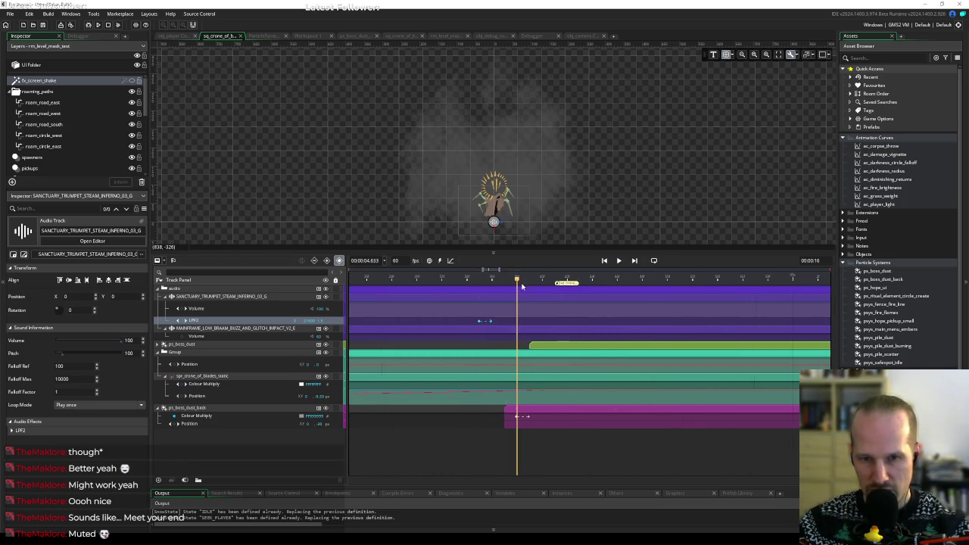
pyautogui.moveTo(514, 282)
pyautogui.mouseDown()
pyautogui.moveTo(455, 280)
pyautogui.moveTo(816, 280)
pyautogui.mouseUp()
pyautogui.moveTo(471, 282)
pyautogui.mouseDown()
pyautogui.moveTo(452, 280)
pyautogui.moveTo(821, 281)
pyautogui.mouseUp()
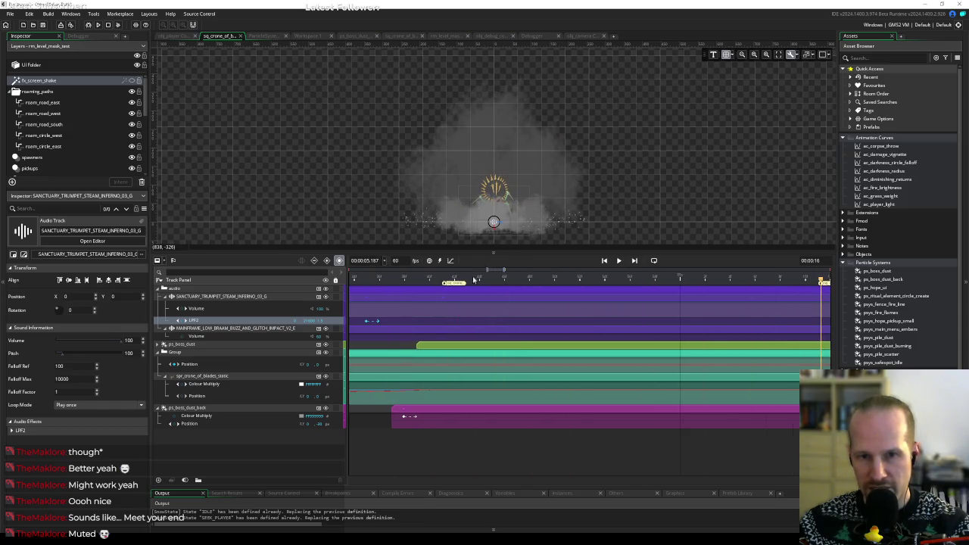
pyautogui.moveTo(491, 280)
pyautogui.mouseDown()
pyautogui.moveTo(444, 280)
pyautogui.moveTo(775, 289)
pyautogui.moveTo(547, 280)
pyautogui.mouseUp()
pyautogui.moveTo(489, 323)
pyautogui.mouseDown()
pyautogui.moveTo(508, 306)
pyautogui.moveTo(523, 306)
pyautogui.mouseUp()
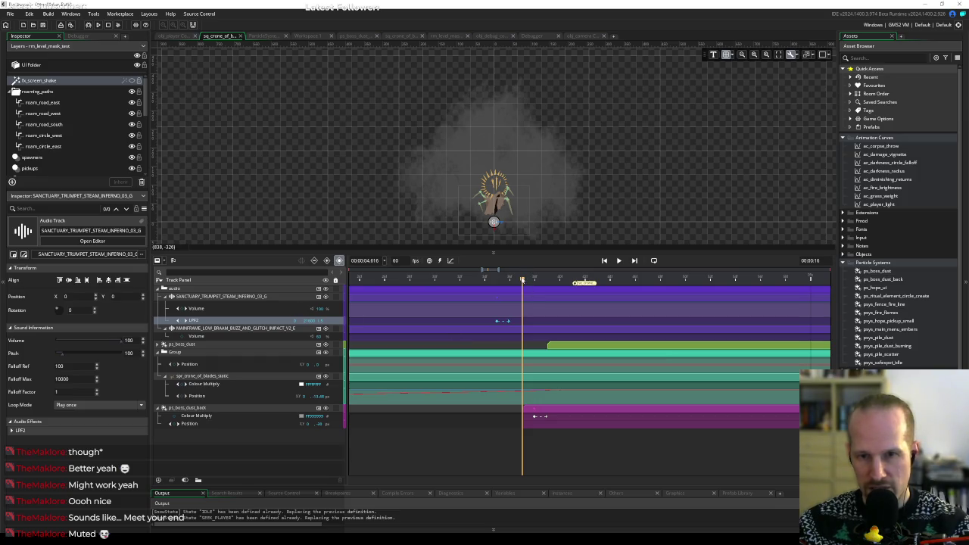
pyautogui.moveTo(496, 322); pyautogui.dragTo(422, 326)
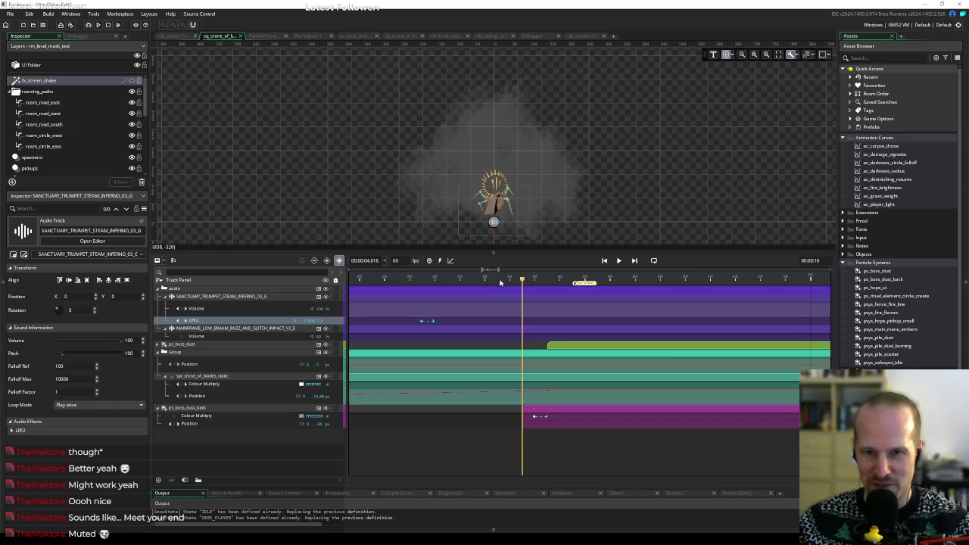
pyautogui.moveTo(486, 282)
pyautogui.mouseDown()
pyautogui.moveTo(459, 282)
pyautogui.moveTo(522, 280)
pyautogui.moveTo(411, 281)
pyautogui.moveTo(537, 285)
pyautogui.moveTo(510, 286)
pyautogui.moveTo(522, 286)
pyautogui.mouseUp()
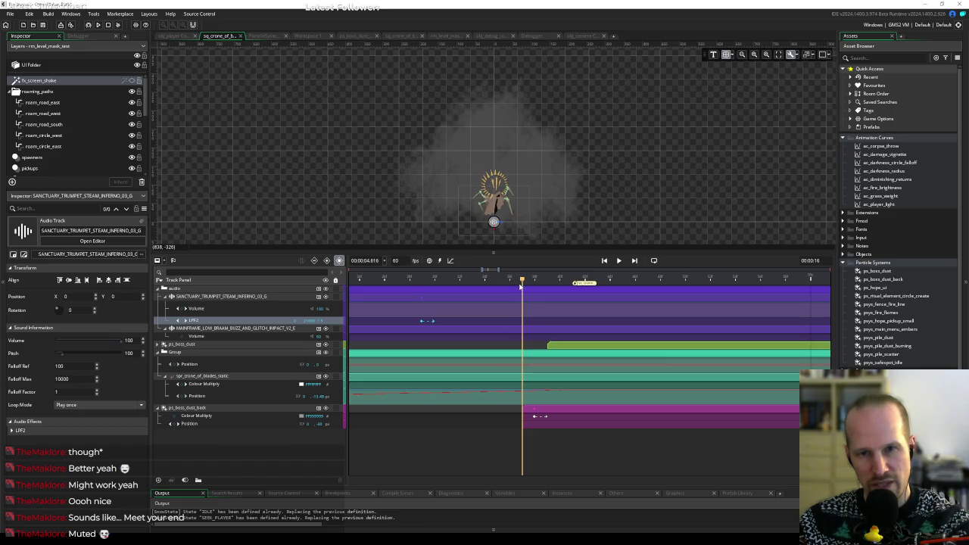
pyautogui.moveTo(522, 286)
pyautogui.mouseDown()
pyautogui.moveTo(511, 287)
pyautogui.moveTo(520, 286)
pyautogui.mouseUp()
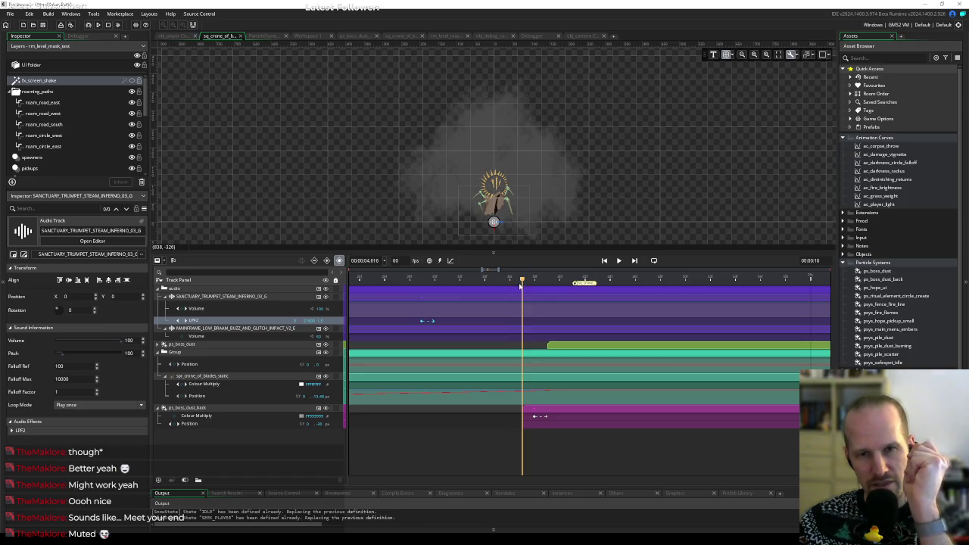
pyautogui.moveTo(521, 285); pyautogui.dragTo(515, 286)
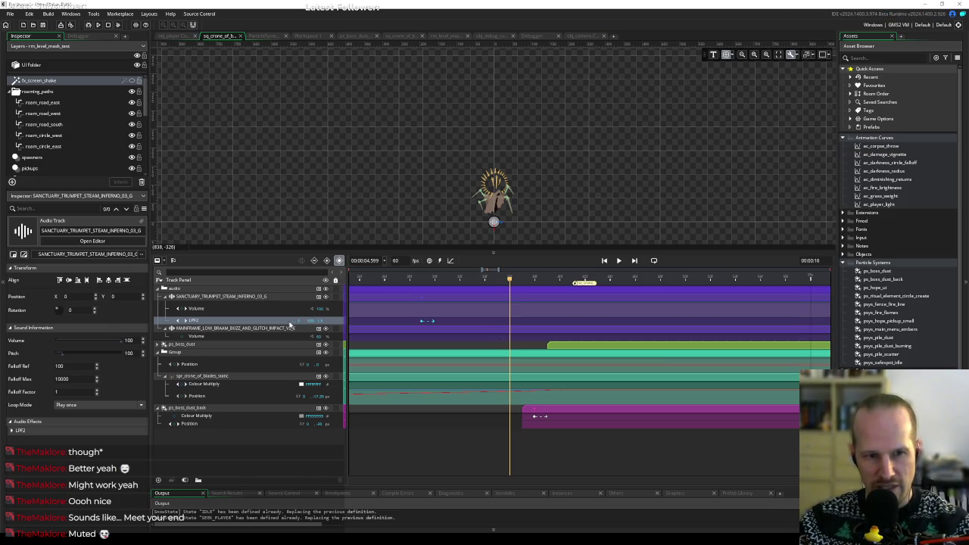
pyautogui.moveTo(184, 321); pyautogui.dragTo(194, 323)
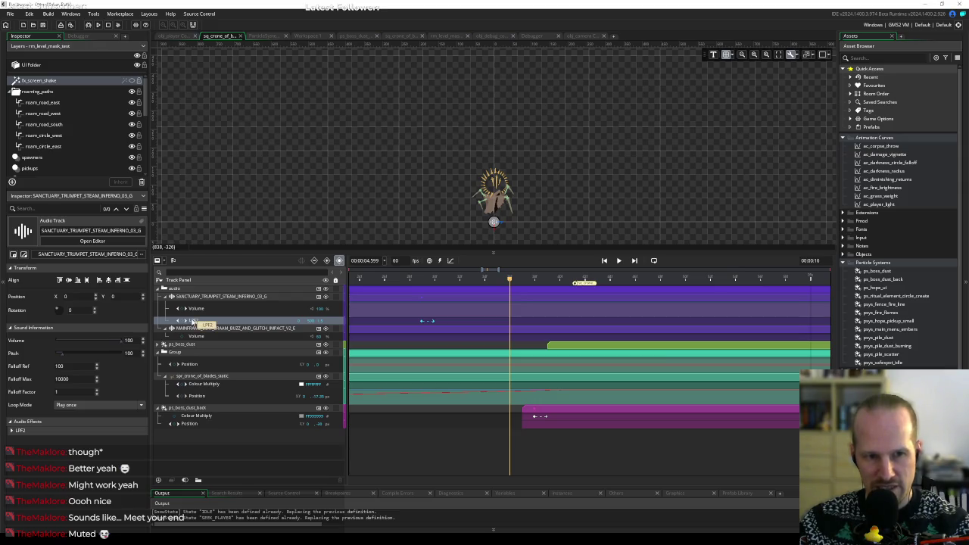
pyautogui.hotkey('alt', 'Tab')
pyautogui.hotkey('alt', 'Tab')
pyautogui.hotkey('alt', 'Tab')
pyautogui.hotkey('alt', 'Tab')
pyautogui.hotkey('alt', 'Tab')
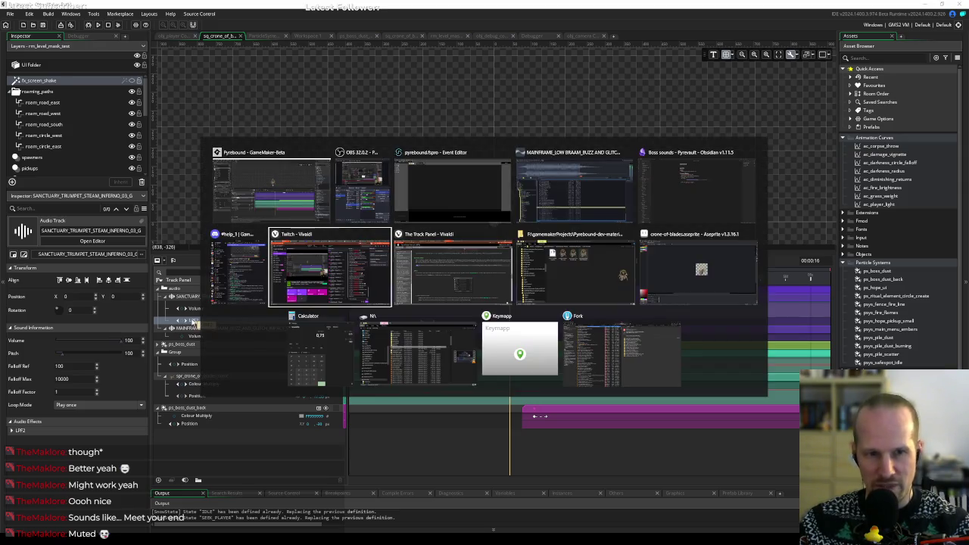
# Skim The Track Panel manual page and follow the link to the Sound in Sequences page.
pyautogui.scroll(15, 397, 184)
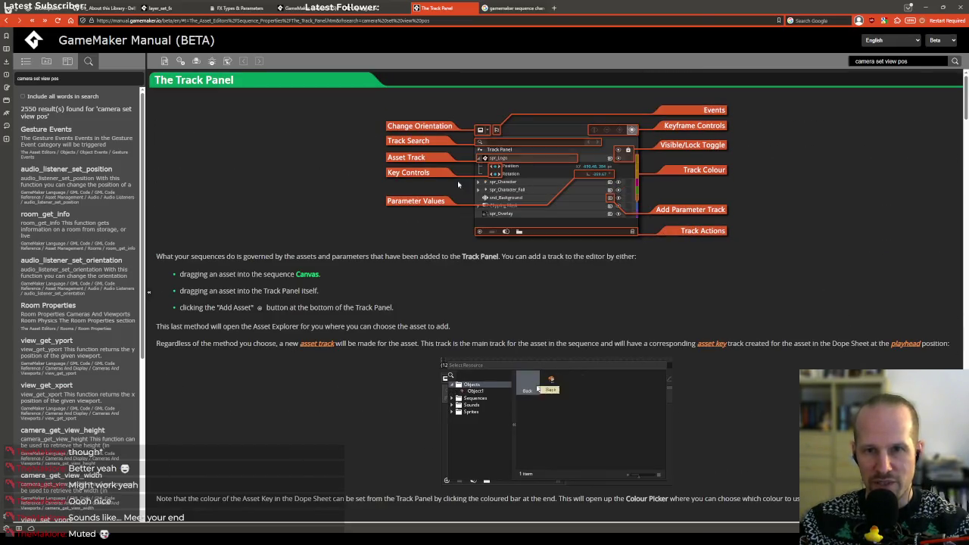
pyautogui.scroll(-10, 294, 309)
pyautogui.scroll(-10, 293, 308)
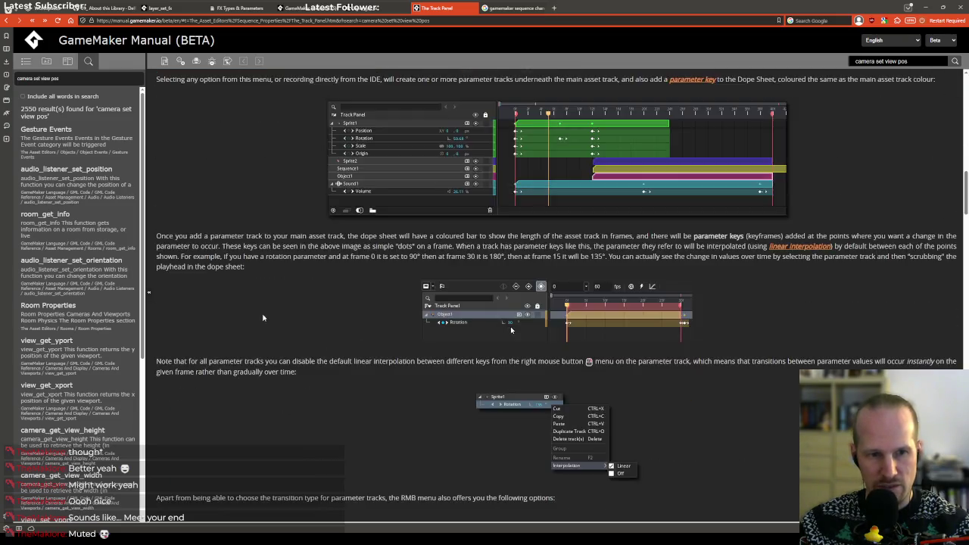
pyautogui.scroll(-15, 205, 177)
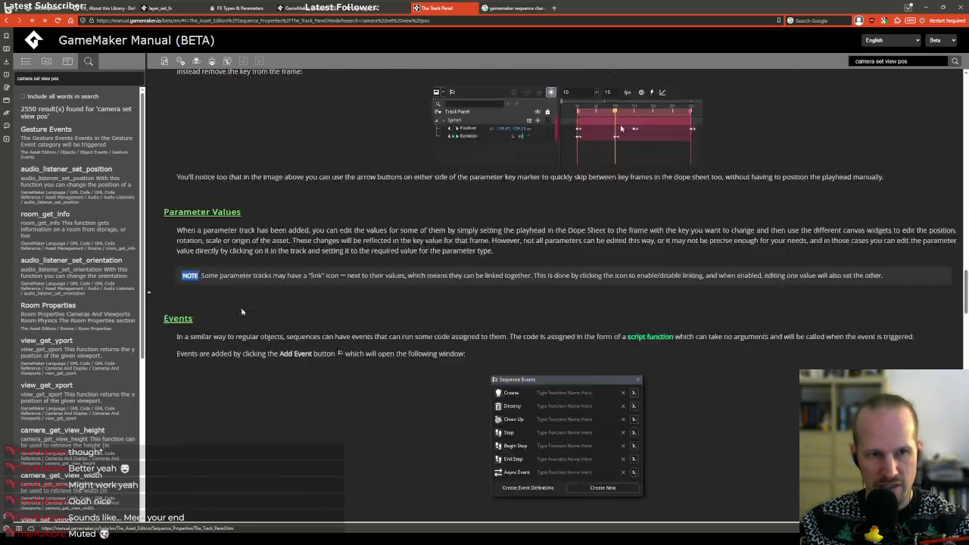
pyautogui.scroll(-15, 234, 319)
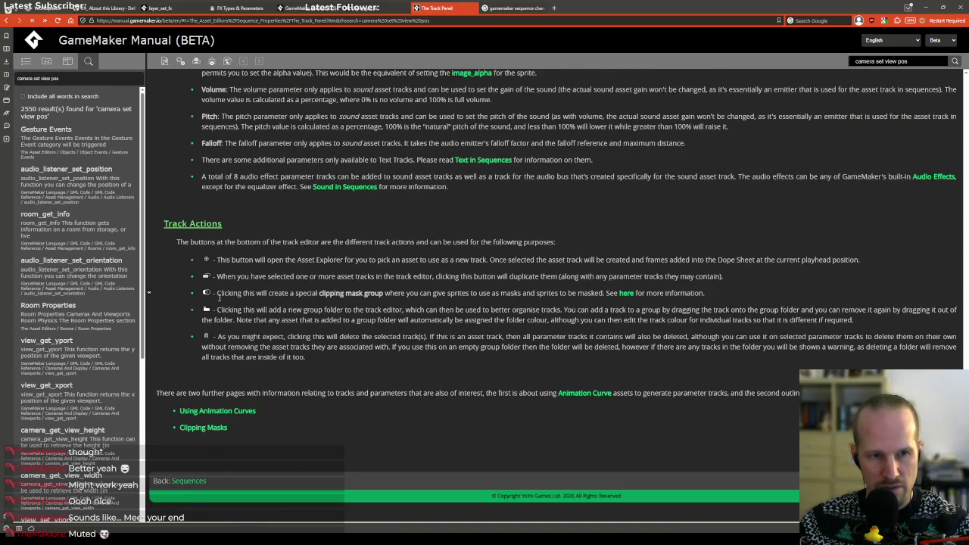
pyautogui.scroll(20, 199, 229)
pyautogui.scroll(15, 215, 325)
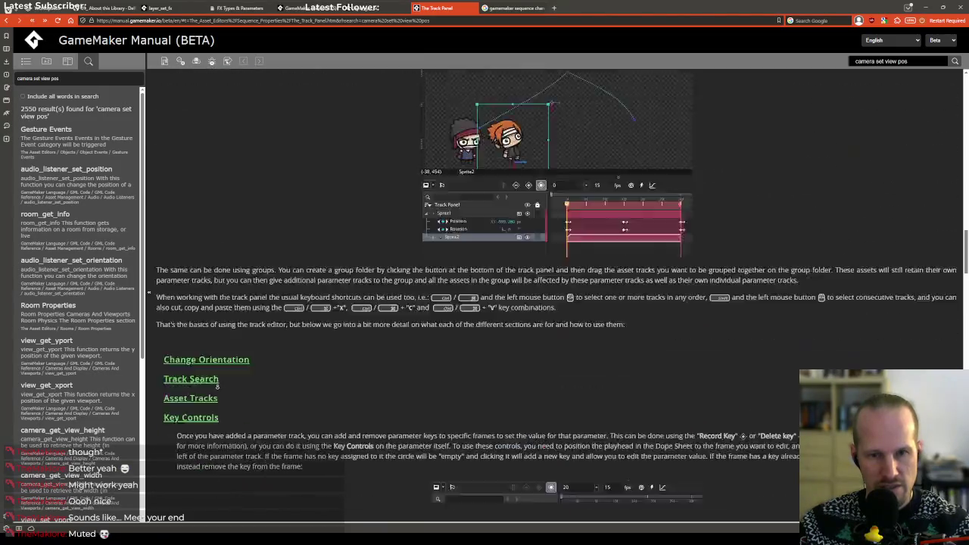
pyautogui.scroll(-10, 333, 301)
pyautogui.scroll(-15, 325, 322)
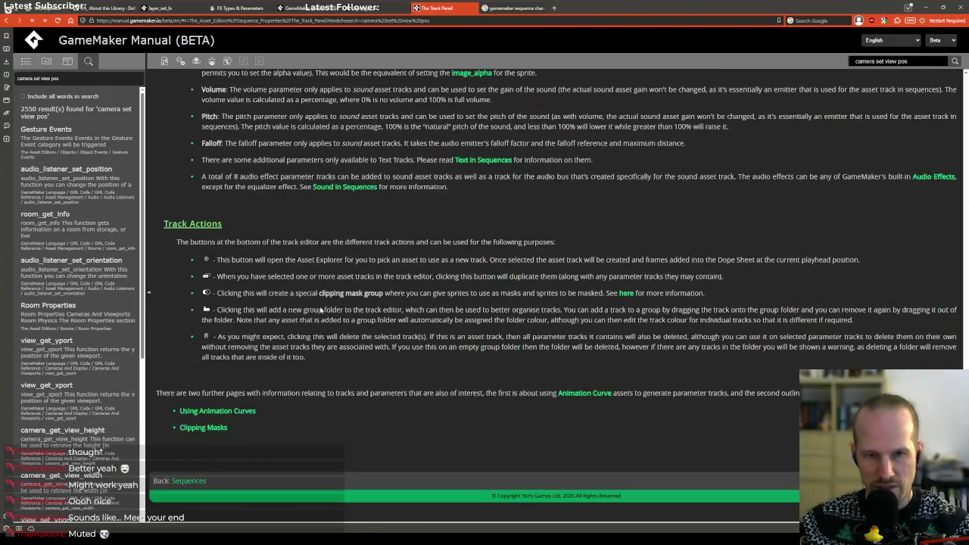
pyautogui.click(345, 187)
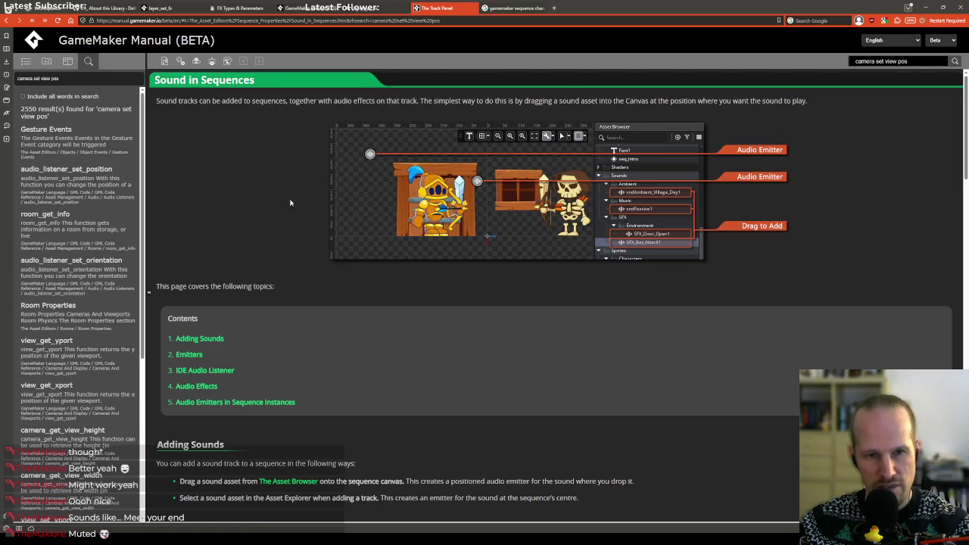
# Jump to the Audio Effects section and read through the Inspector and reordering effects content.
pyautogui.click(198, 387)
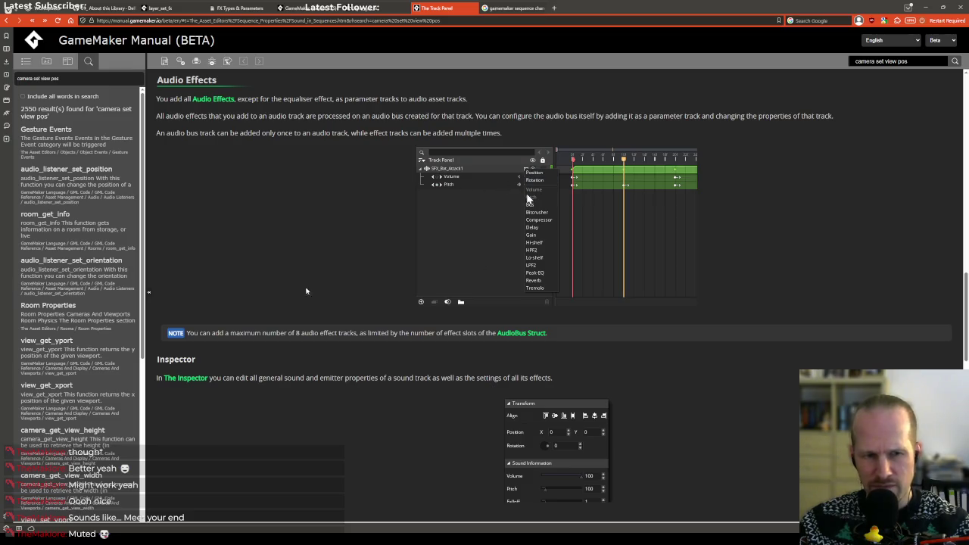
pyautogui.scroll(-1, 203, 354)
pyautogui.scroll(-5, 203, 348)
pyautogui.scroll(-2, 203, 342)
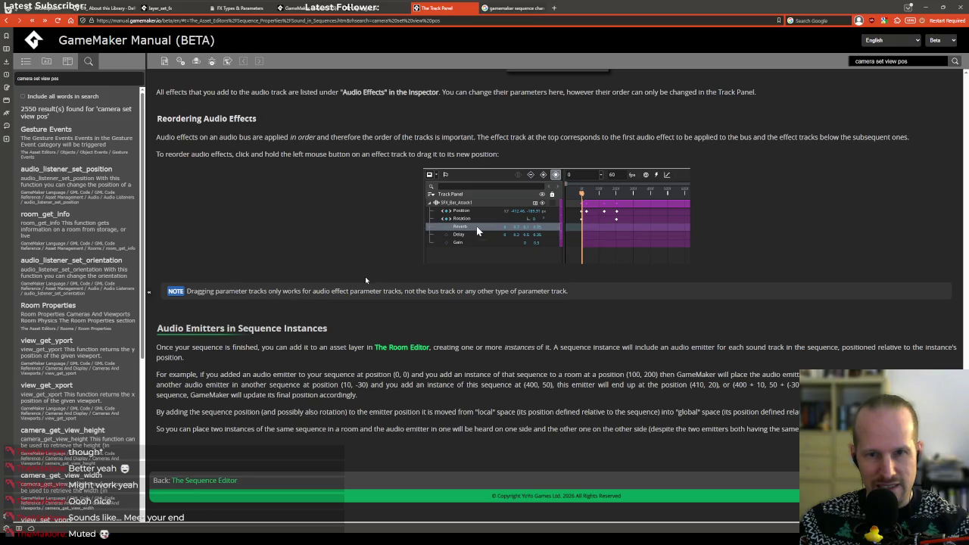
pyautogui.scroll(5, 360, 285)
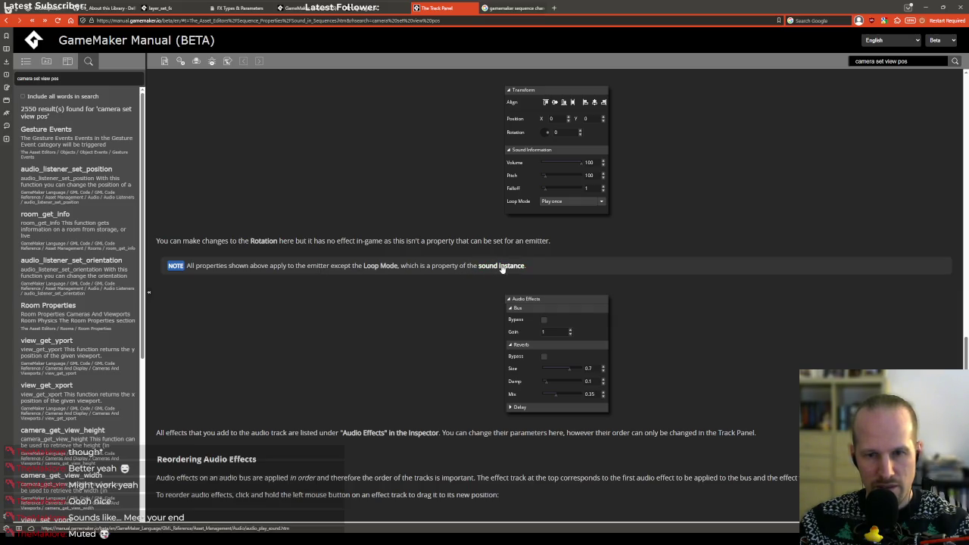
pyautogui.scroll(3, 295, 370)
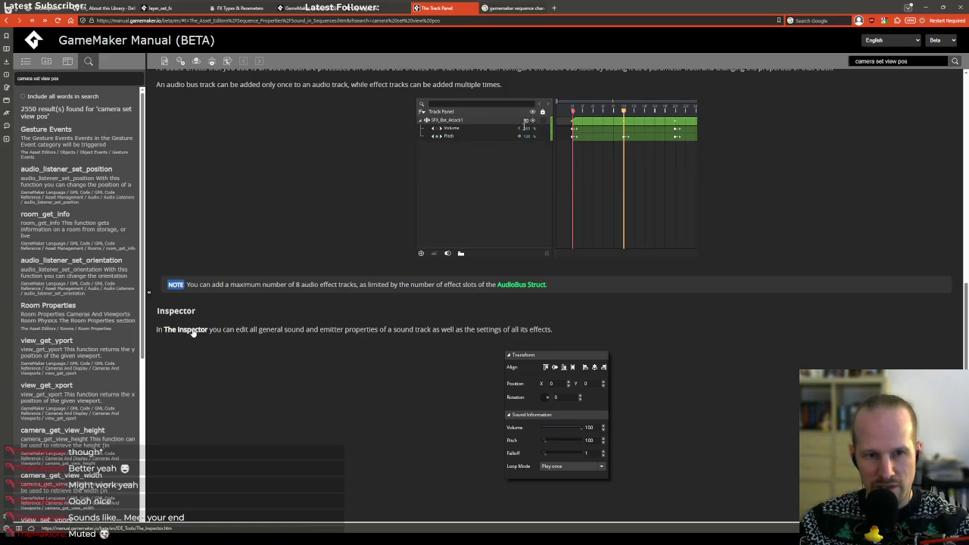
# Back in GameMaker, select the trumpet audio track and expand its LPF2 filter settings, showing frequency 500.
pyautogui.hotkey('alt', 'Tab')
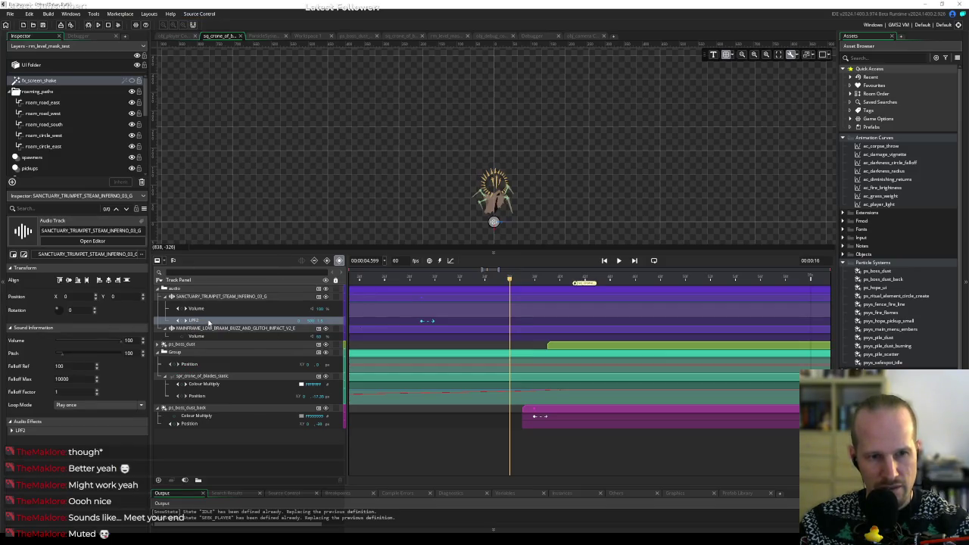
pyautogui.click(210, 297)
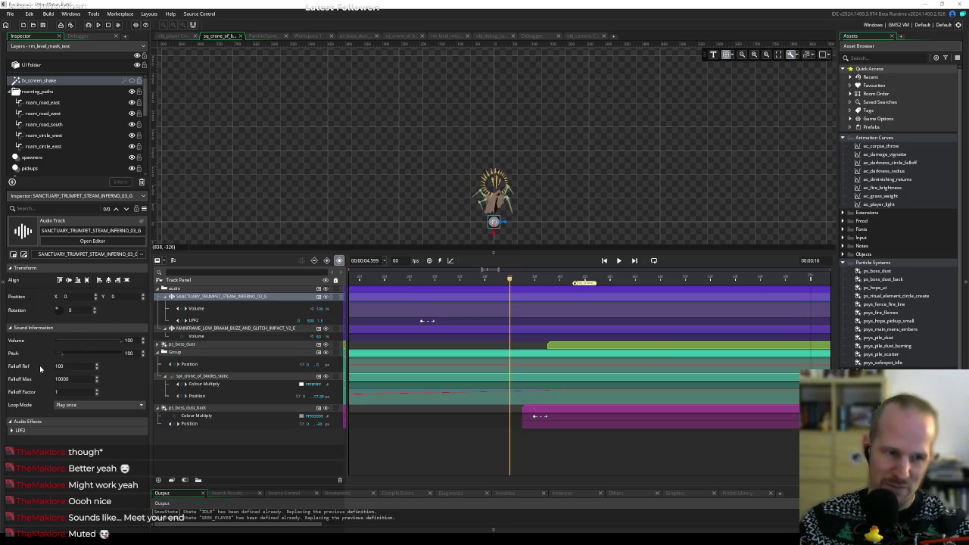
pyautogui.click(12, 430)
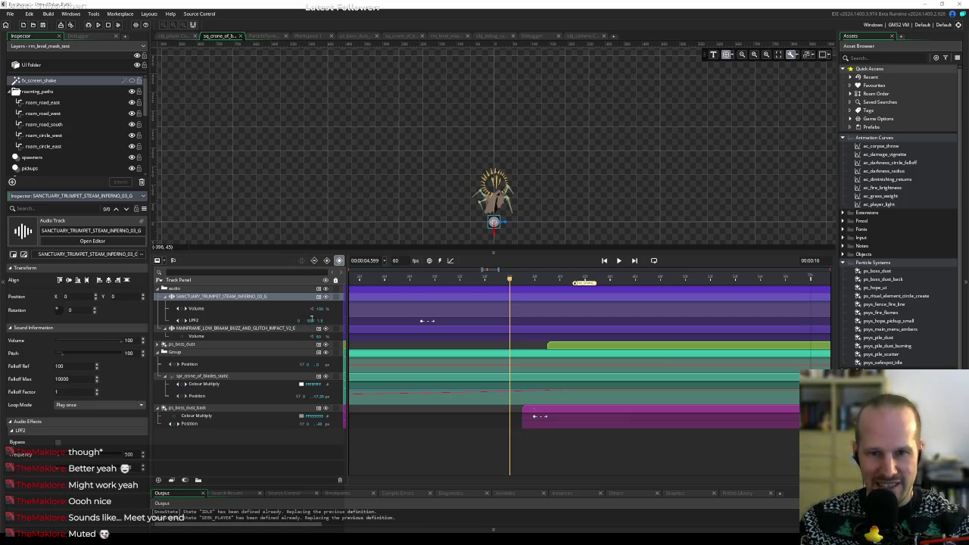
pyautogui.moveTo(511, 280)
pyautogui.mouseDown()
pyautogui.moveTo(521, 280)
pyautogui.moveTo(509, 282)
pyautogui.mouseUp()
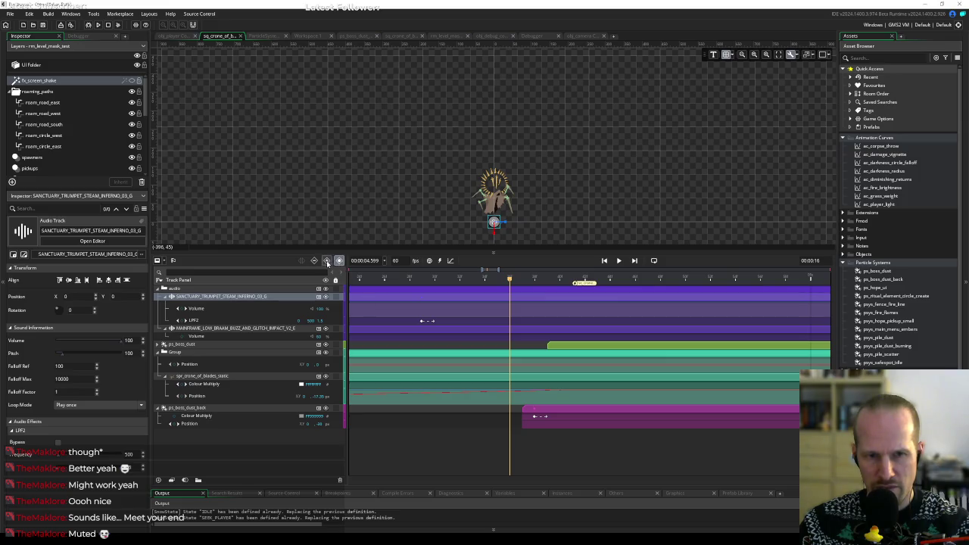
# Add an LPF2 key in place on the trumpet track at about 4.5 seconds, undoing stray position/rotation keys.
pyautogui.click(327, 261)
pyautogui.hotkey('ctrl', 'z')
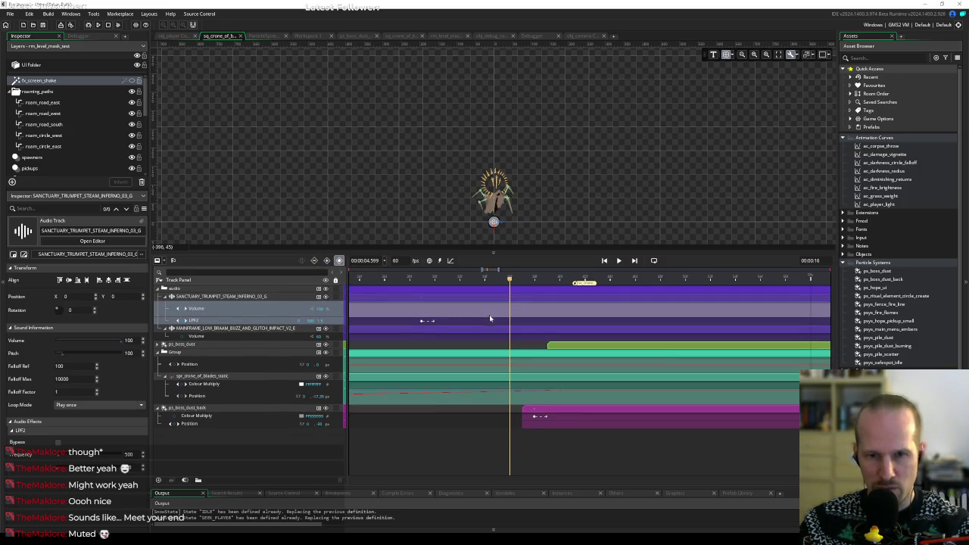
pyautogui.rightClick(511, 322)
pyautogui.click(538, 352)
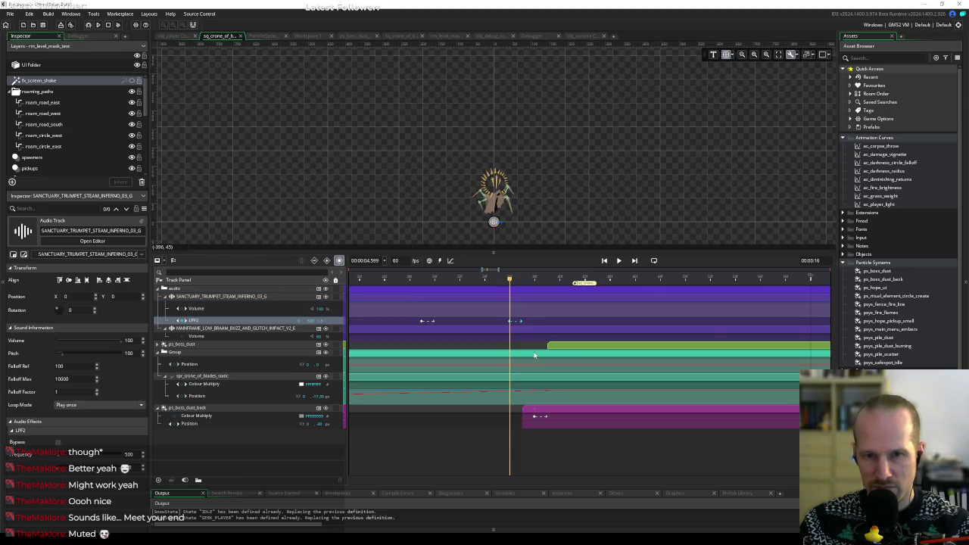
# Preview the sequence from about 4.4 seconds, then replay it from the start.
pyautogui.moveTo(510, 280)
pyautogui.mouseDown()
pyautogui.moveTo(411, 282)
pyautogui.moveTo(522, 281)
pyautogui.moveTo(413, 290)
pyautogui.mouseUp()
pyautogui.click(372, 282)
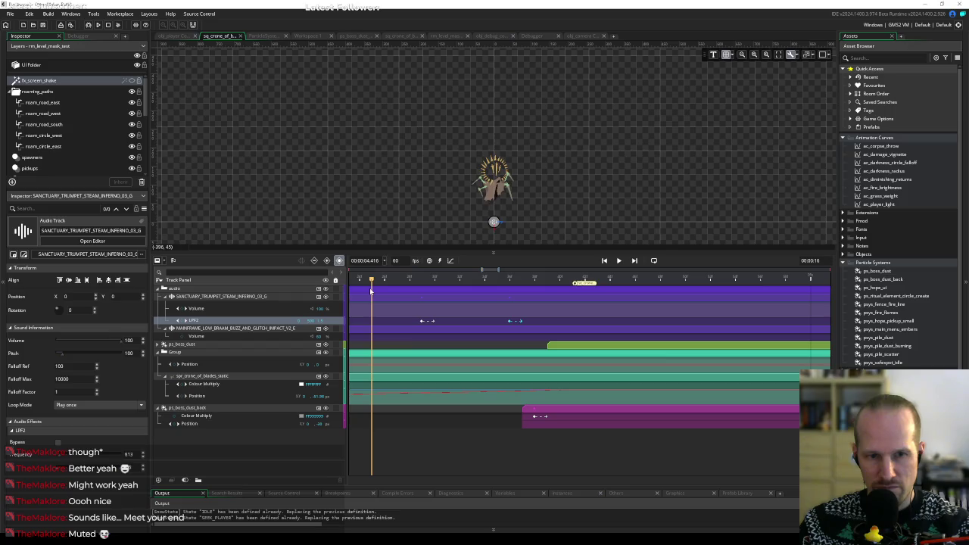
pyautogui.press('Return')
pyautogui.click(373, 281)
pyautogui.press('Return')
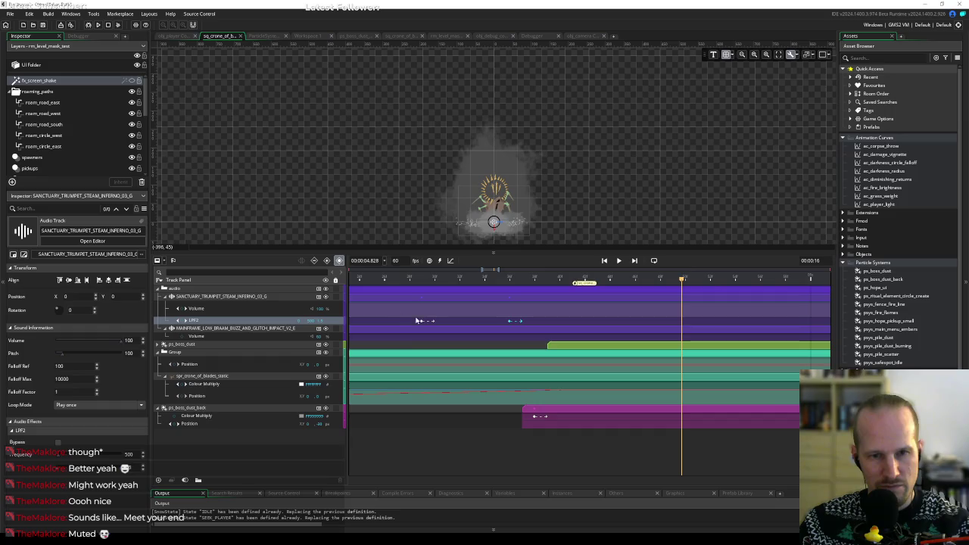
pyautogui.scroll(-5, 432, 327)
pyautogui.press('Home')
pyautogui.scroll(5, 433, 330)
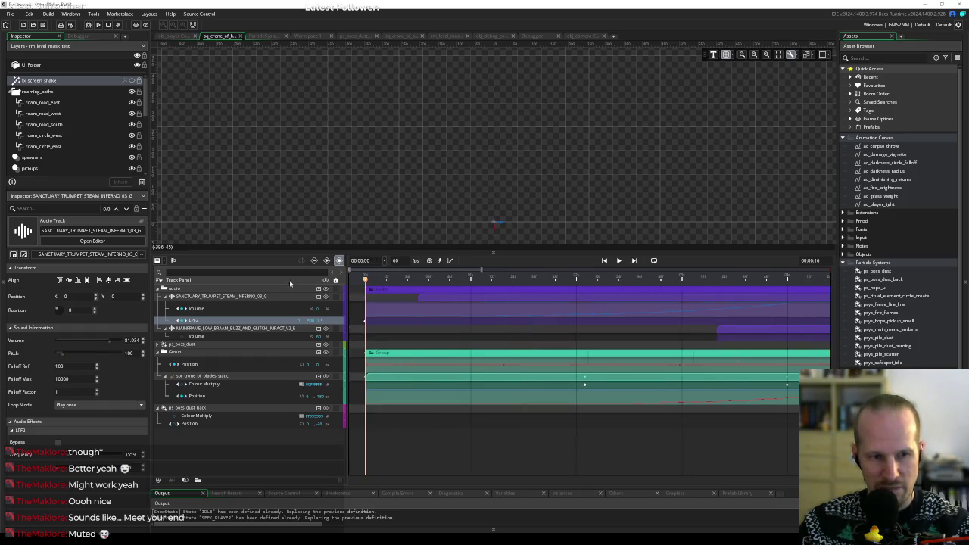
pyautogui.moveTo(365, 280)
pyautogui.mouseDown()
pyautogui.moveTo(467, 285)
pyautogui.moveTo(339, 281)
pyautogui.mouseUp()
pyautogui.press('Return')
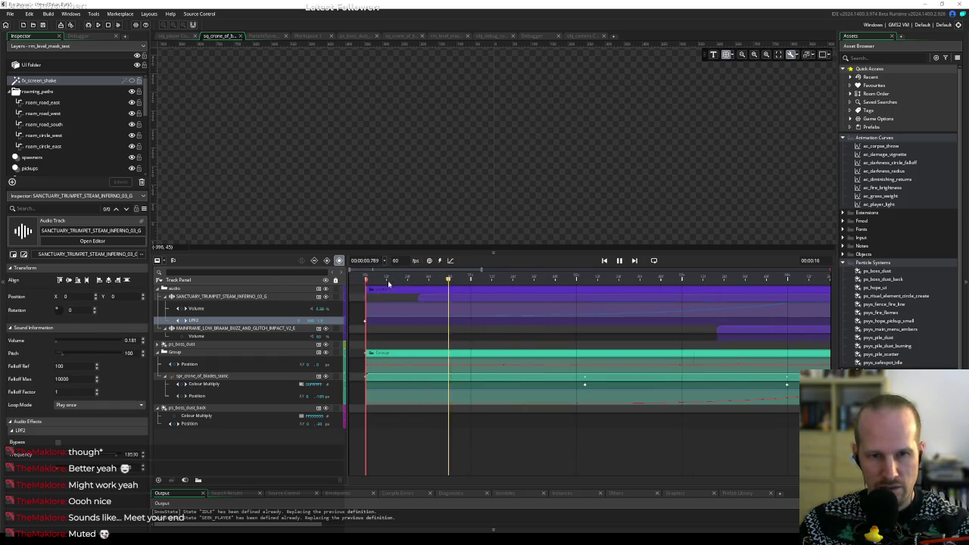
pyautogui.scroll(-3, 539, 335)
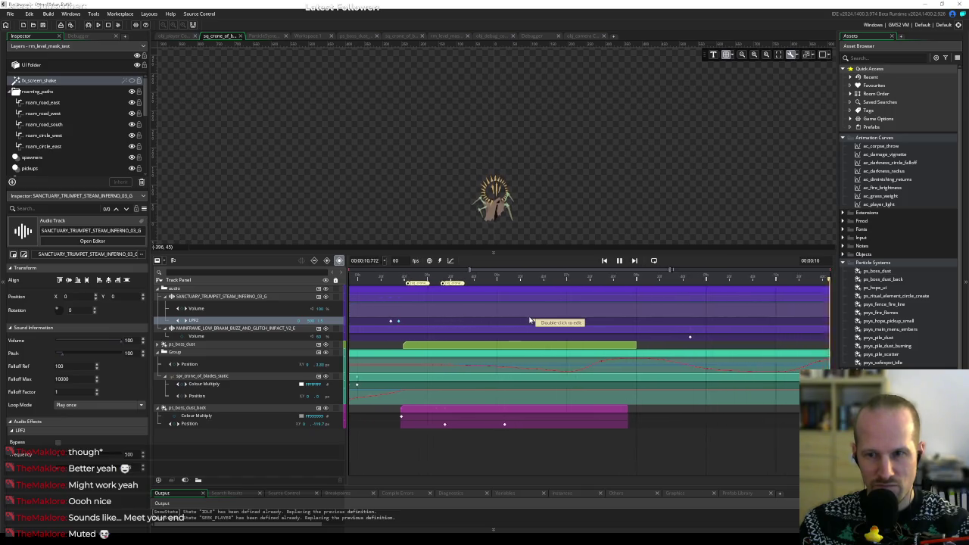
pyautogui.press('space')
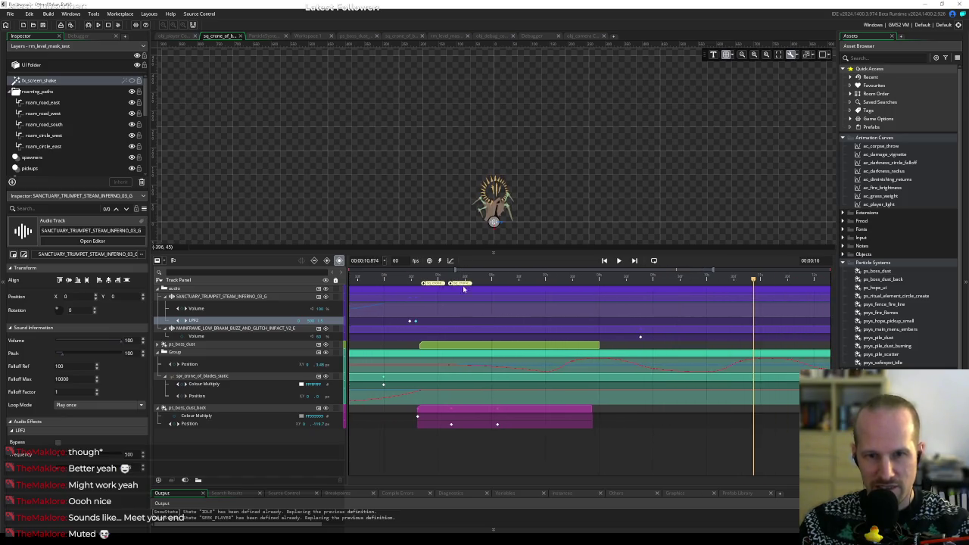
pyautogui.moveTo(389, 278); pyautogui.dragTo(199, 286)
pyautogui.click(554, 279)
pyautogui.press('space')
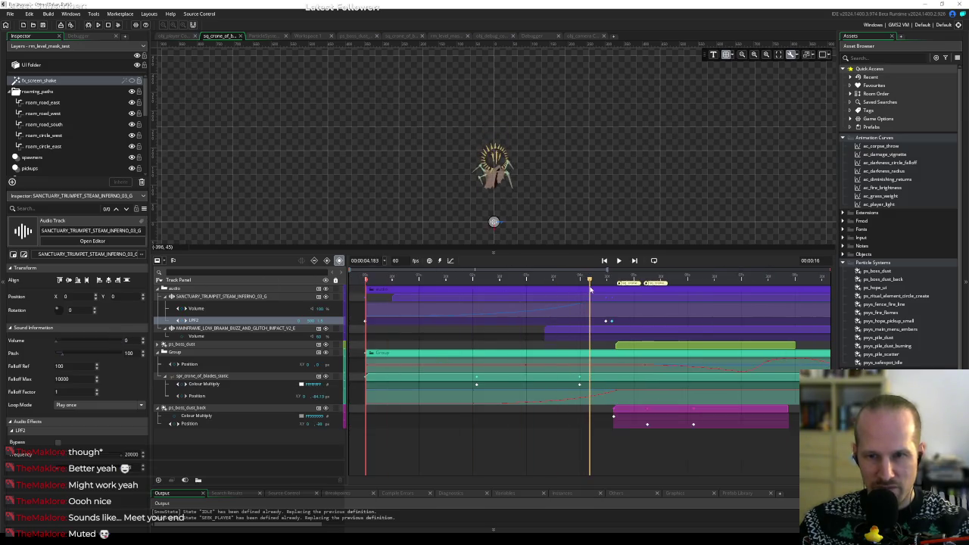
pyautogui.press('space')
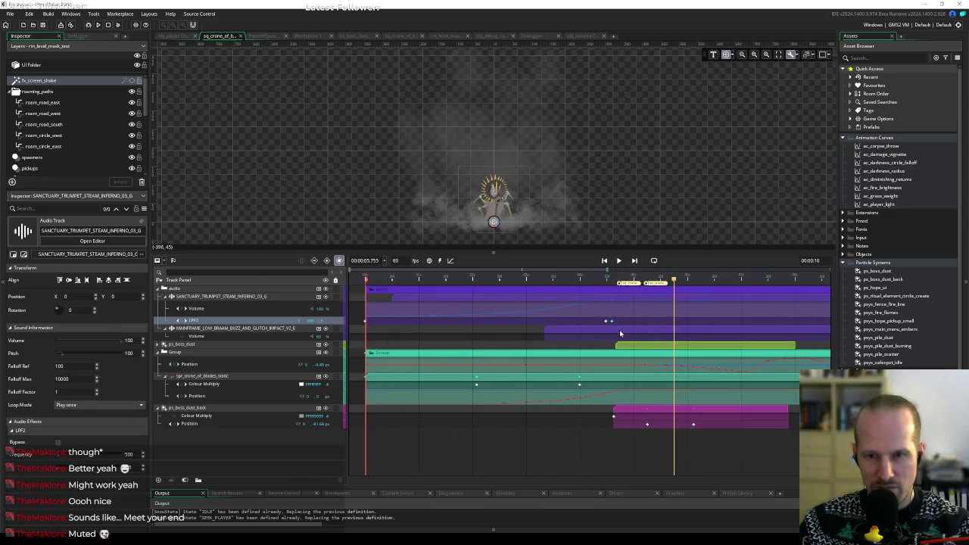
pyautogui.scroll(3, 615, 327)
pyautogui.scroll(2, 613, 324)
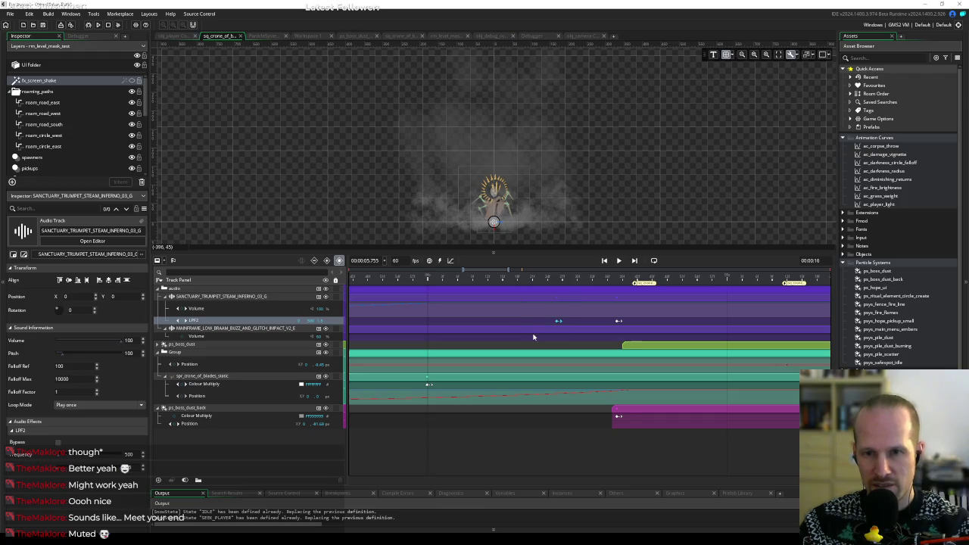
pyautogui.scroll(-2, 533, 333)
pyautogui.click(396, 277)
pyautogui.press('space')
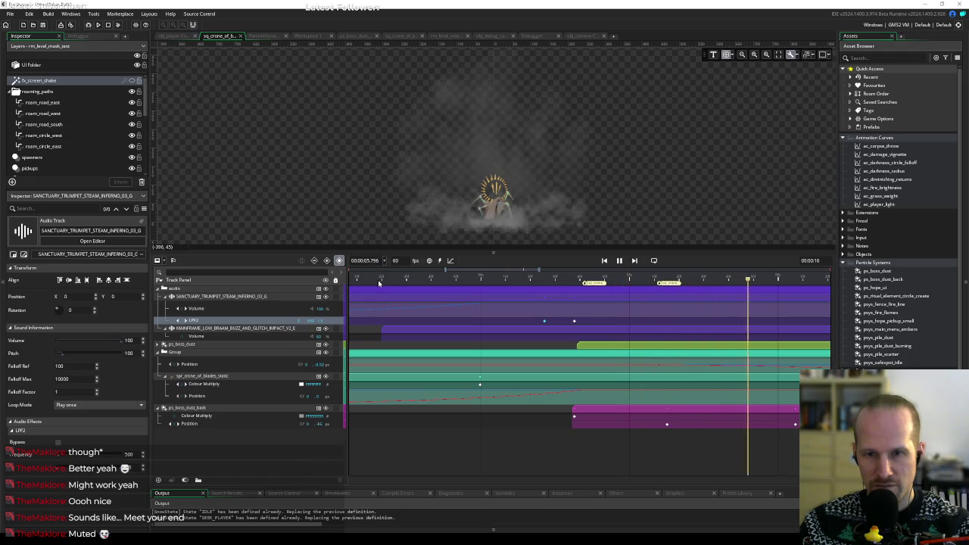
pyautogui.press('space')
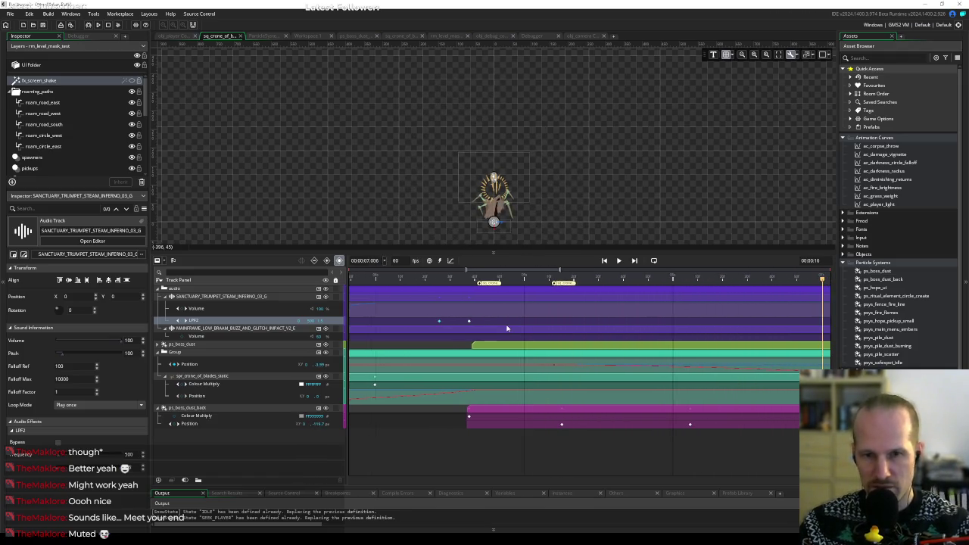
pyautogui.moveTo(454, 279); pyautogui.dragTo(426, 280)
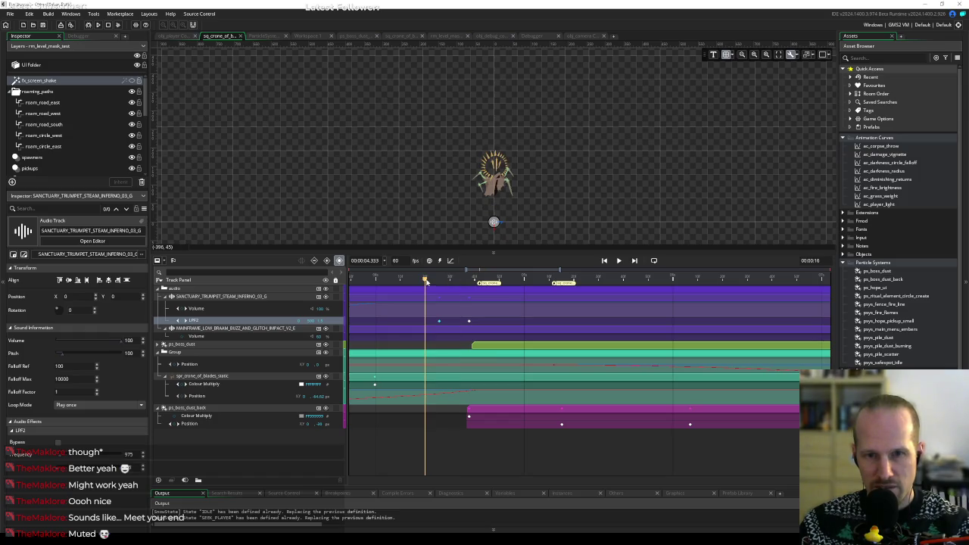
pyautogui.press('space')
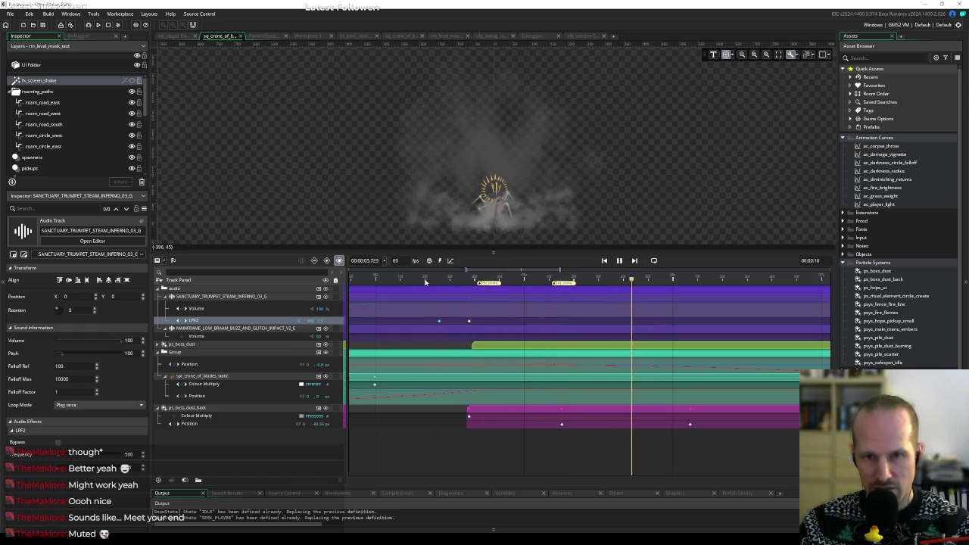
pyautogui.press('space')
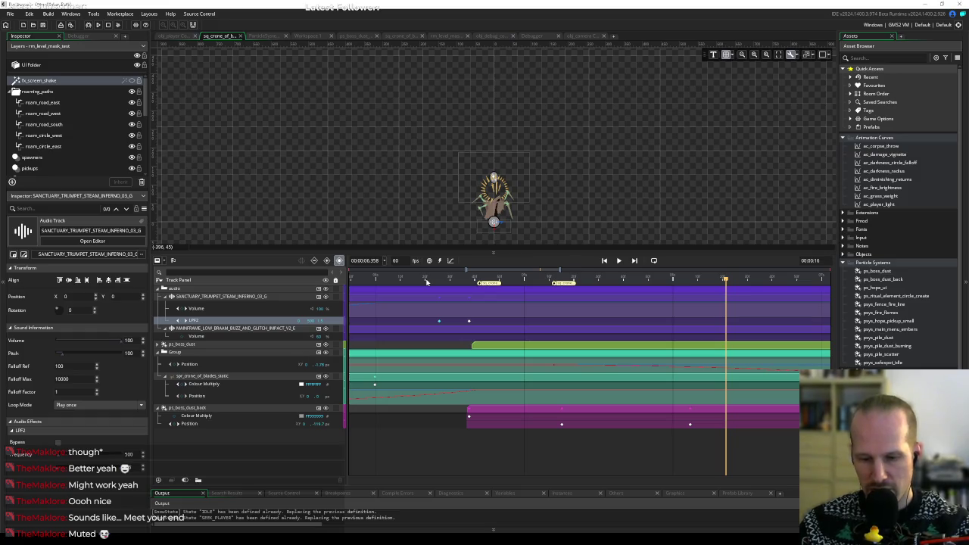
pyautogui.press('Home')
pyautogui.scroll(-3, 426, 296)
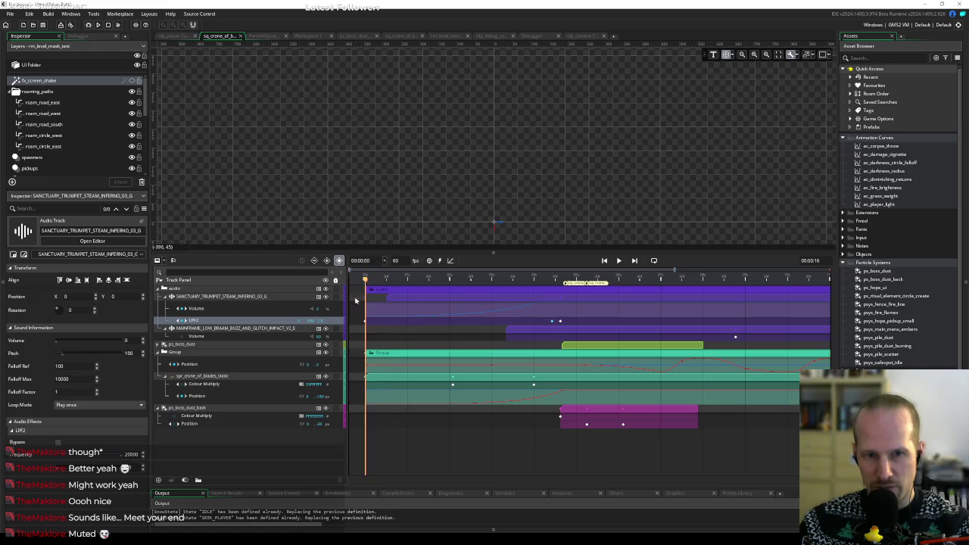
pyautogui.press('space')
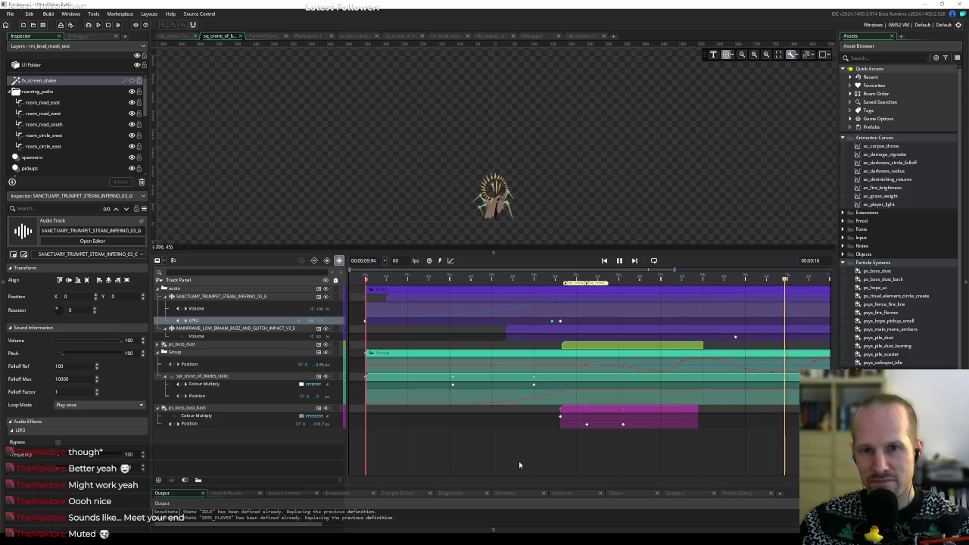
pyautogui.press('space')
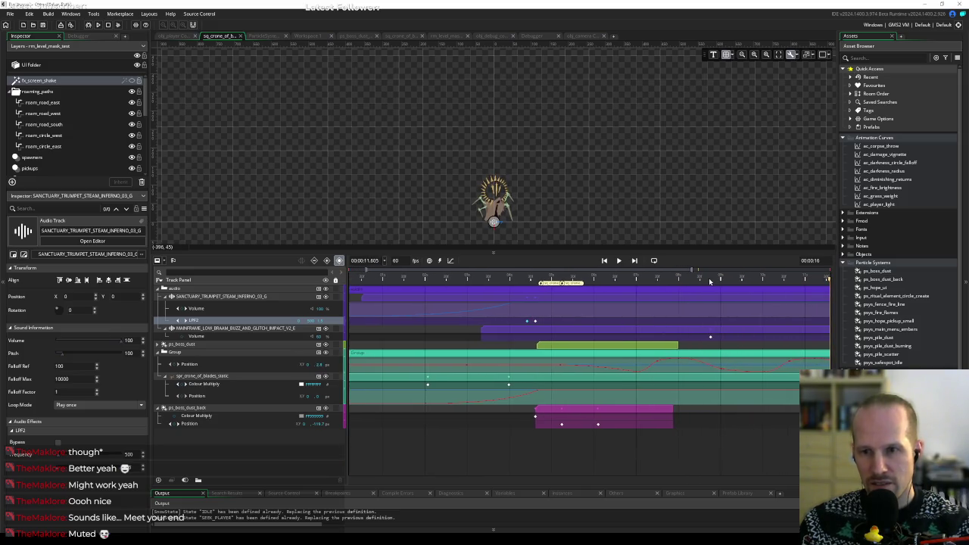
pyautogui.moveTo(710, 281)
pyautogui.mouseDown()
pyautogui.moveTo(727, 280)
pyautogui.moveTo(707, 280)
pyautogui.mouseUp()
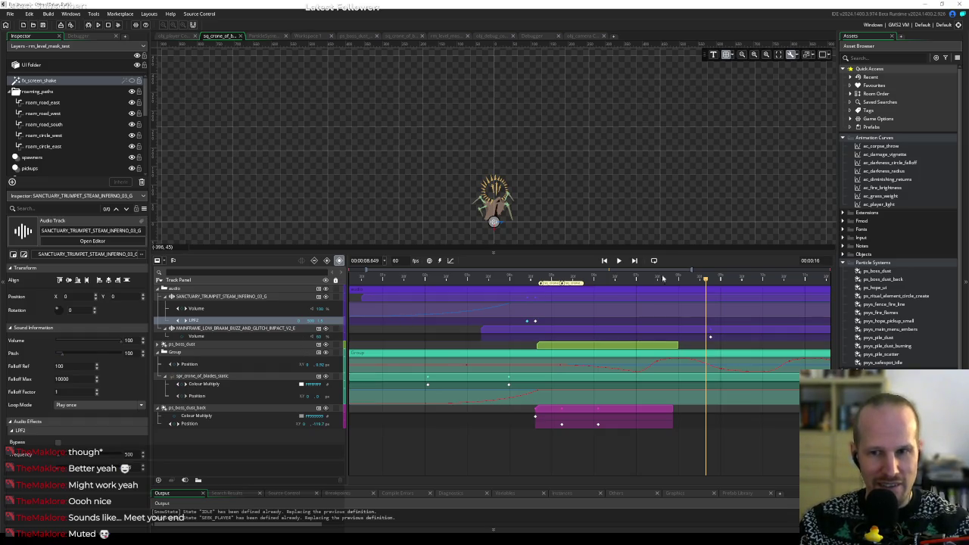
pyautogui.moveTo(704, 282)
pyautogui.mouseDown()
pyautogui.moveTo(712, 282)
pyautogui.moveTo(499, 282)
pyautogui.moveTo(686, 282)
pyautogui.mouseUp()
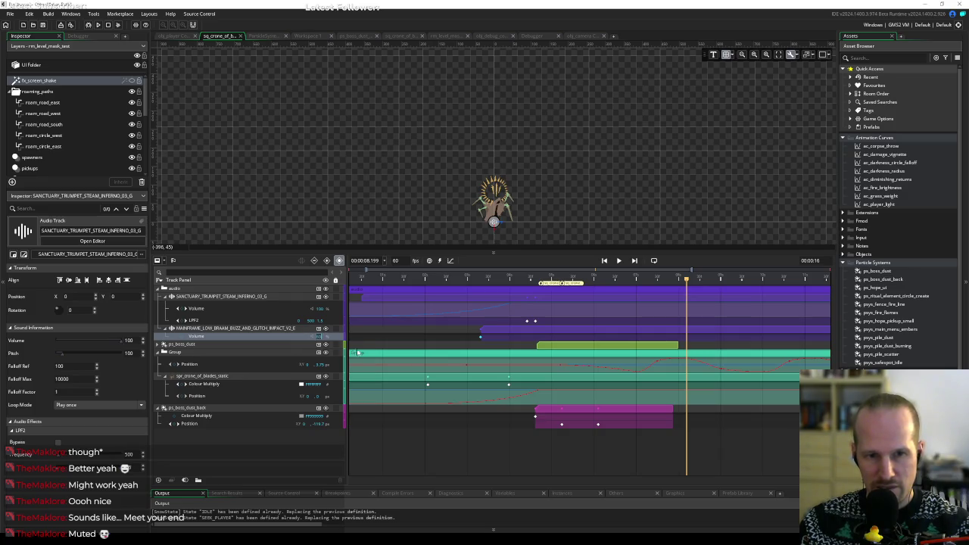
# Add a Volume keyframe near 8.2 seconds on the glitch impact track.
pyautogui.rightClick(687, 339)
pyautogui.click(712, 369)
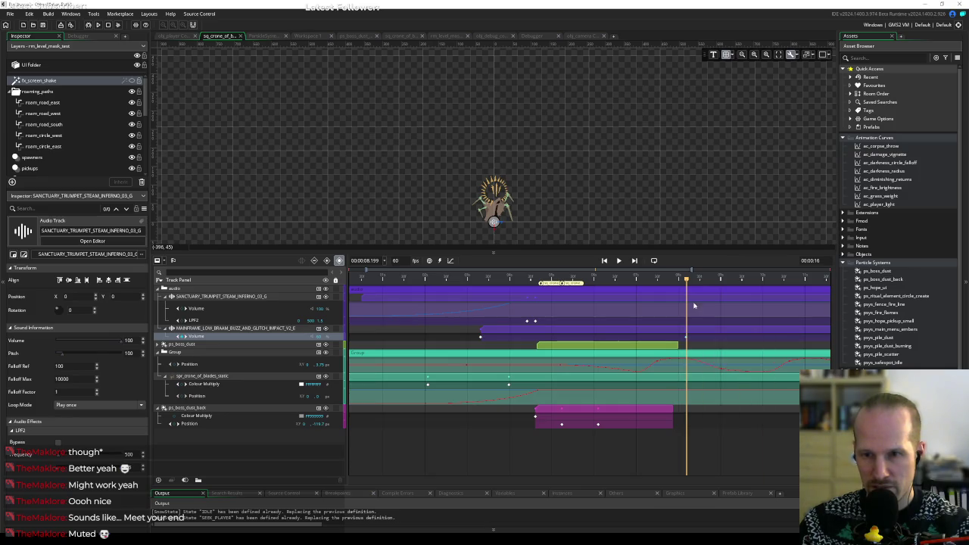
pyautogui.moveTo(687, 281); pyautogui.dragTo(764, 282)
# Play the sequence from about 3 to 10.5 seconds, then enable 'Automatically record changes'.
pyautogui.click(470, 279)
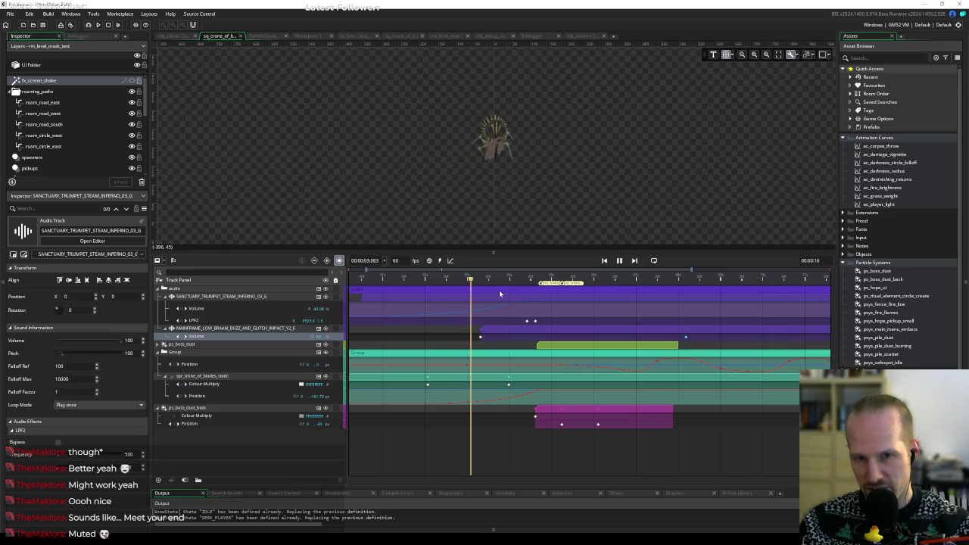
pyautogui.press('space')
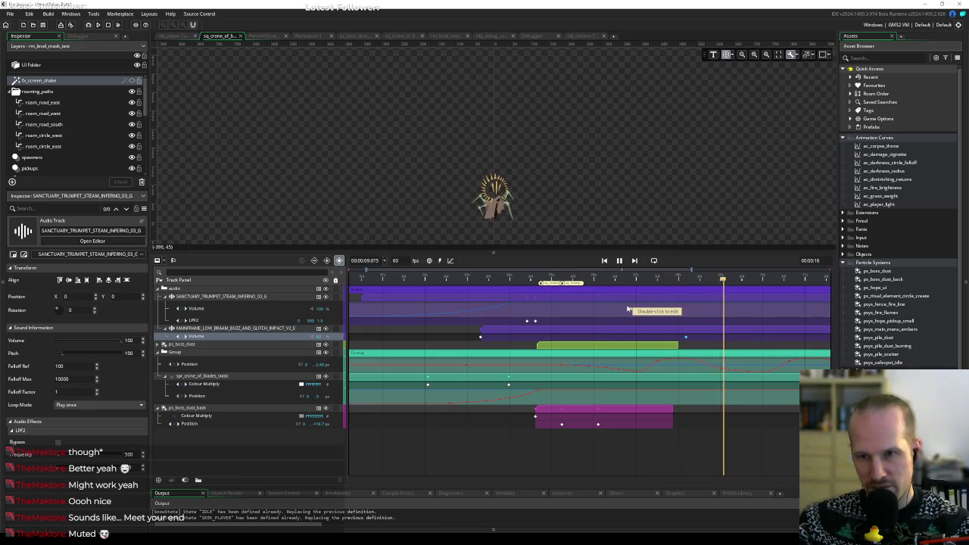
pyautogui.click(785, 279)
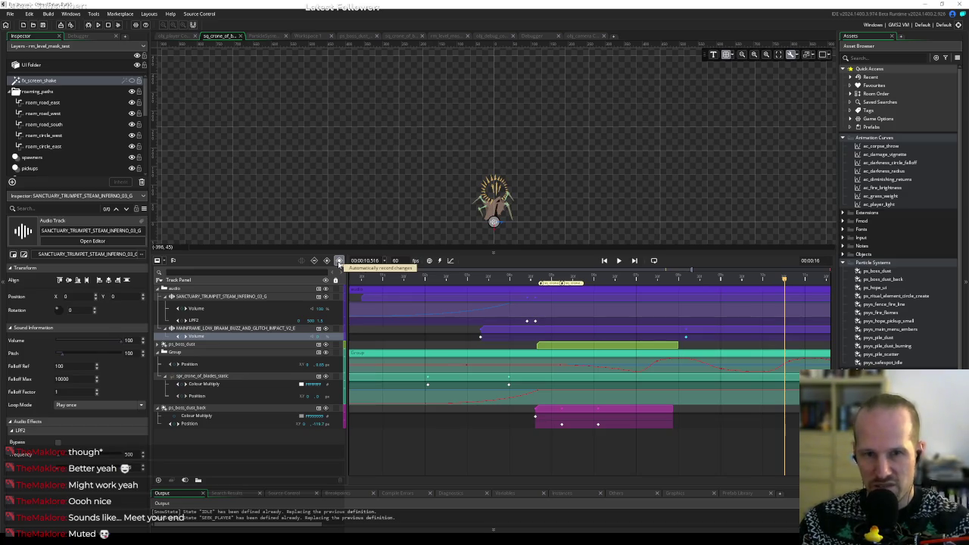
pyautogui.click(339, 260)
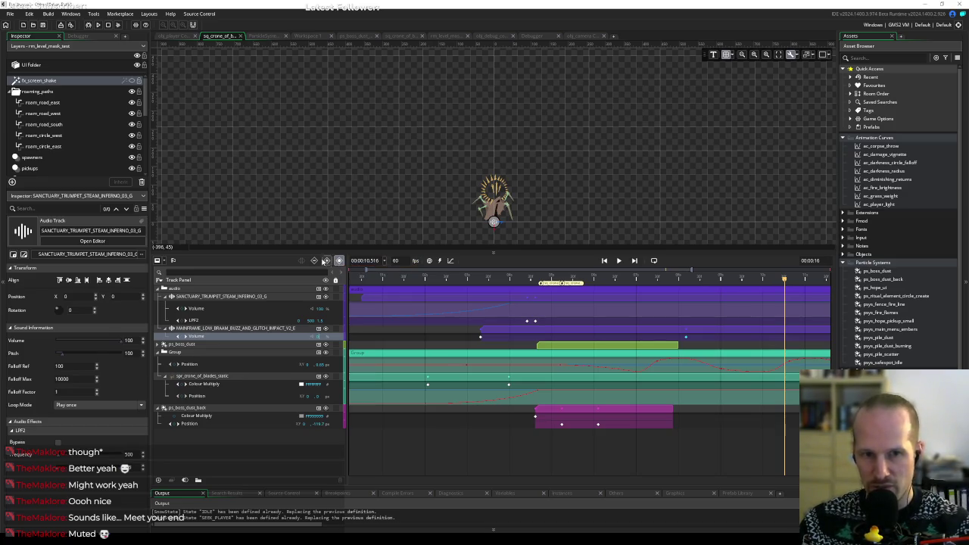
# Insert a third Volume key at 10.516 seconds on the glitch impact track, near its clip end.
pyautogui.click(786, 338)
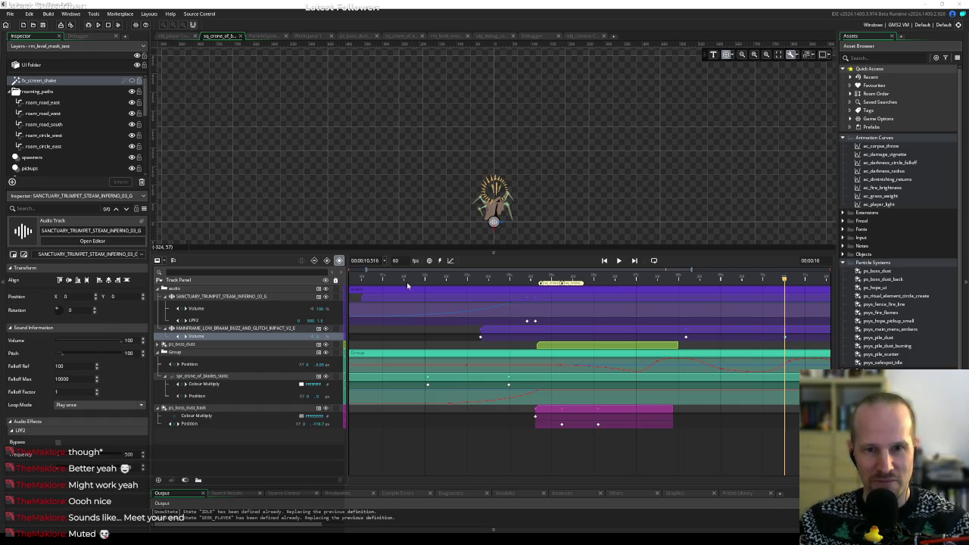
pyautogui.press('Home')
pyautogui.press('space')
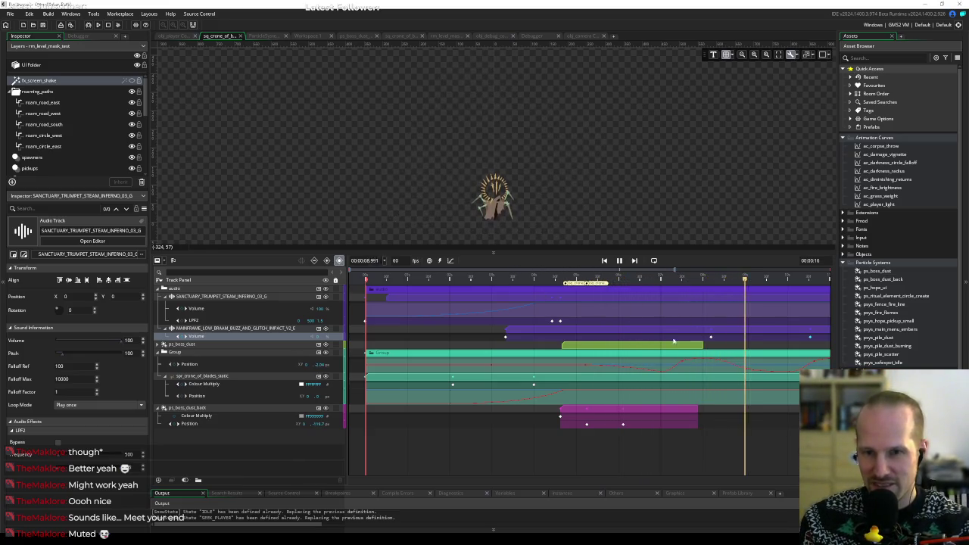
pyautogui.press('space')
pyautogui.click(711, 278)
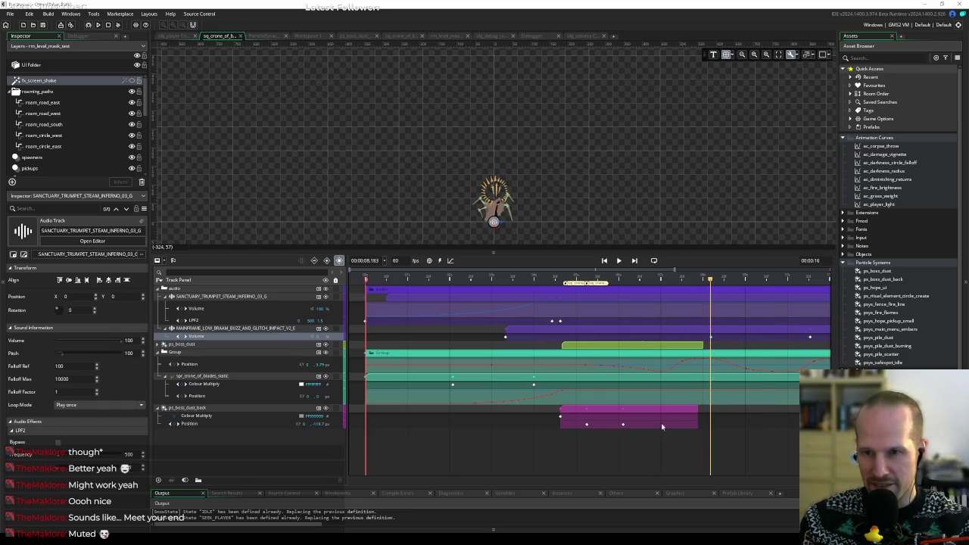
pyautogui.click(186, 337)
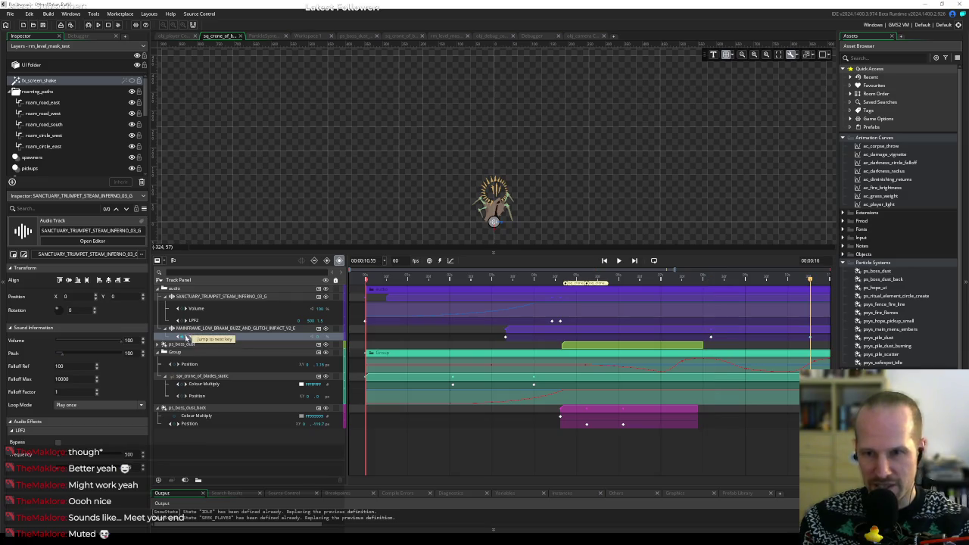
pyautogui.click(179, 337)
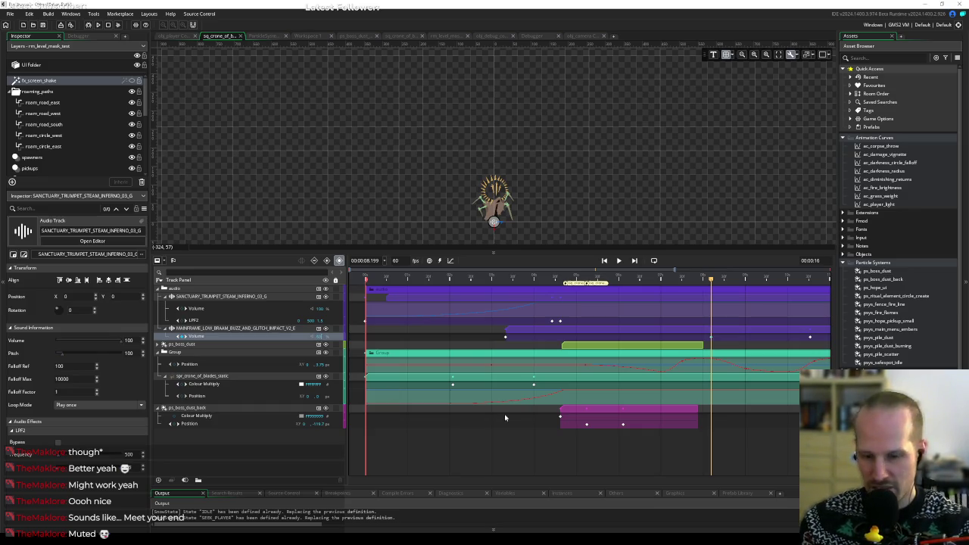
pyautogui.moveTo(712, 278); pyautogui.dragTo(501, 278)
pyautogui.press('space')
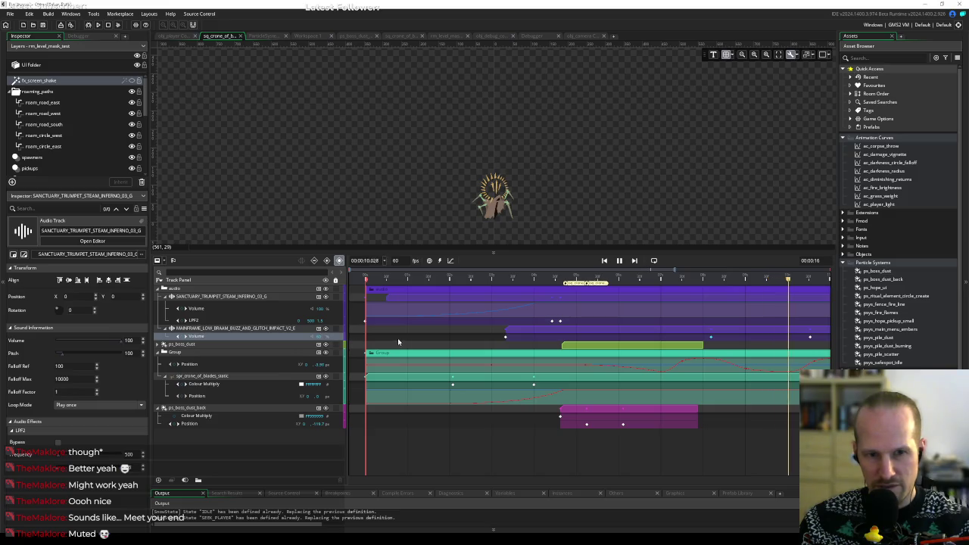
pyautogui.press('space')
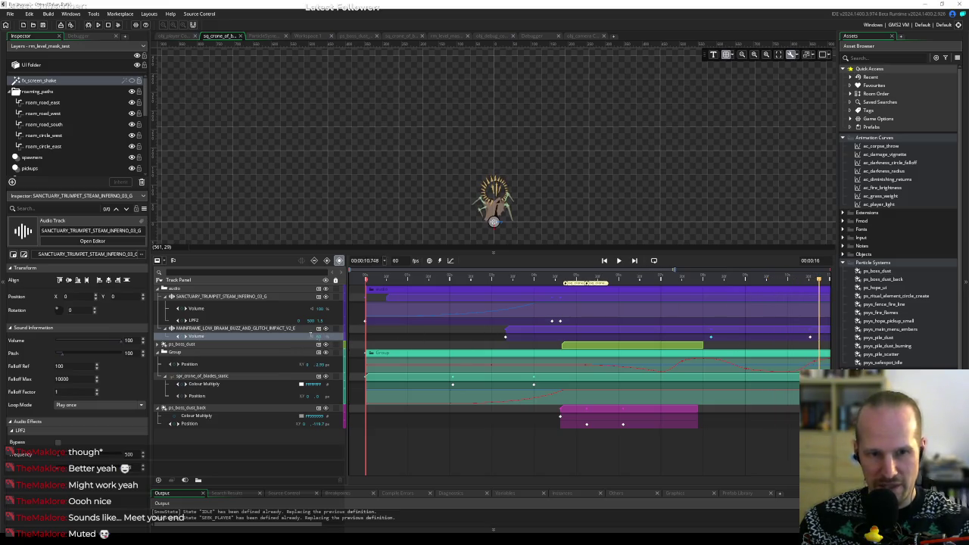
pyautogui.click(186, 341)
pyautogui.click(182, 338)
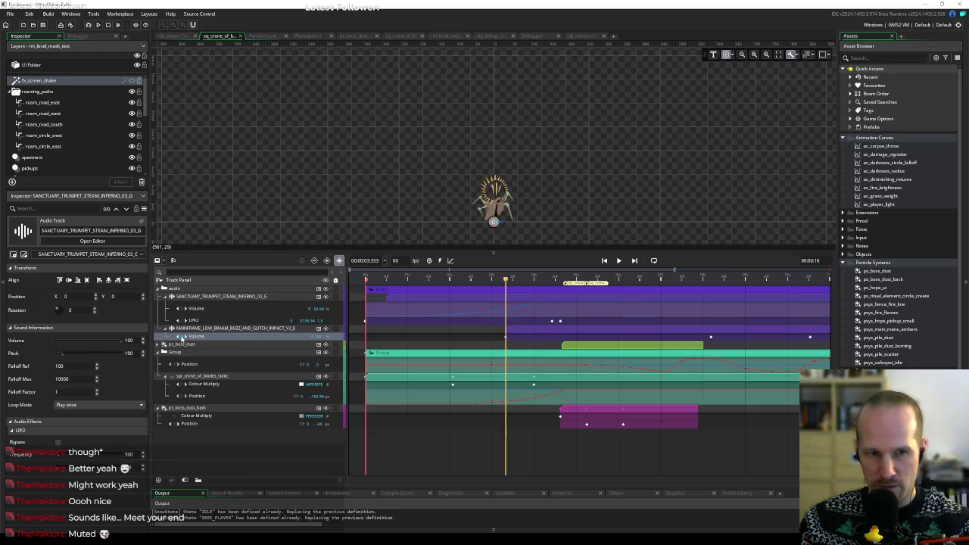
pyautogui.click(185, 337)
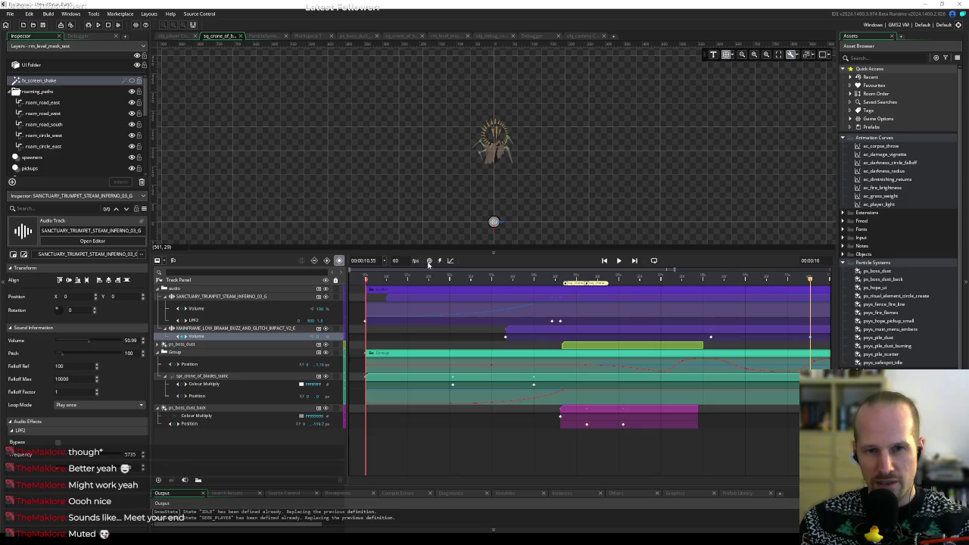
# Show the impact's Volume track as a curve, convert it, and select the fade segment.
pyautogui.click(450, 261)
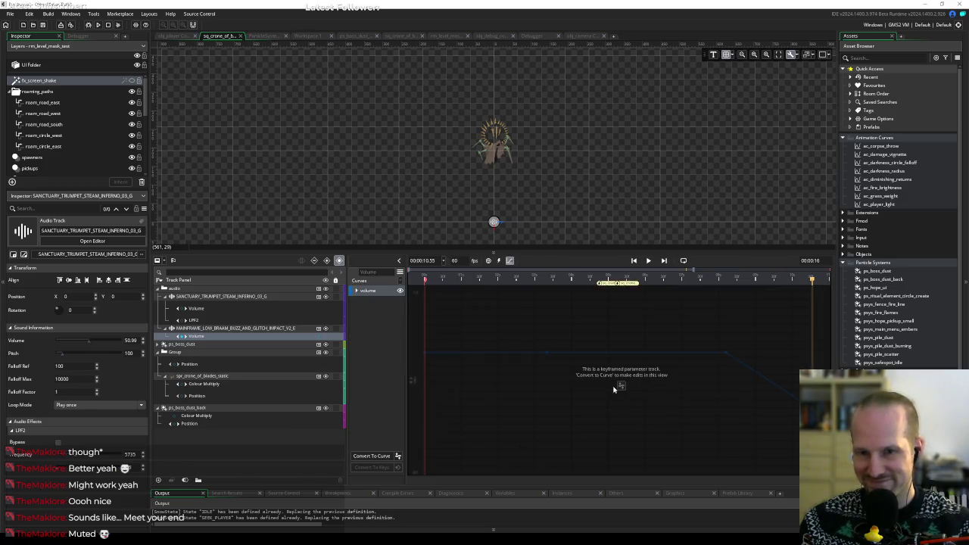
pyautogui.click(375, 456)
pyautogui.click(715, 353)
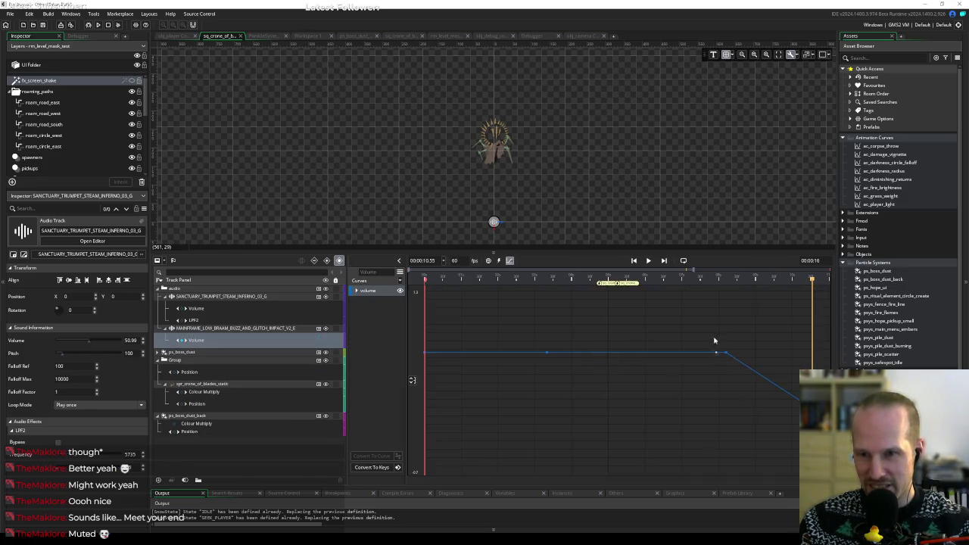
pyautogui.click(725, 354)
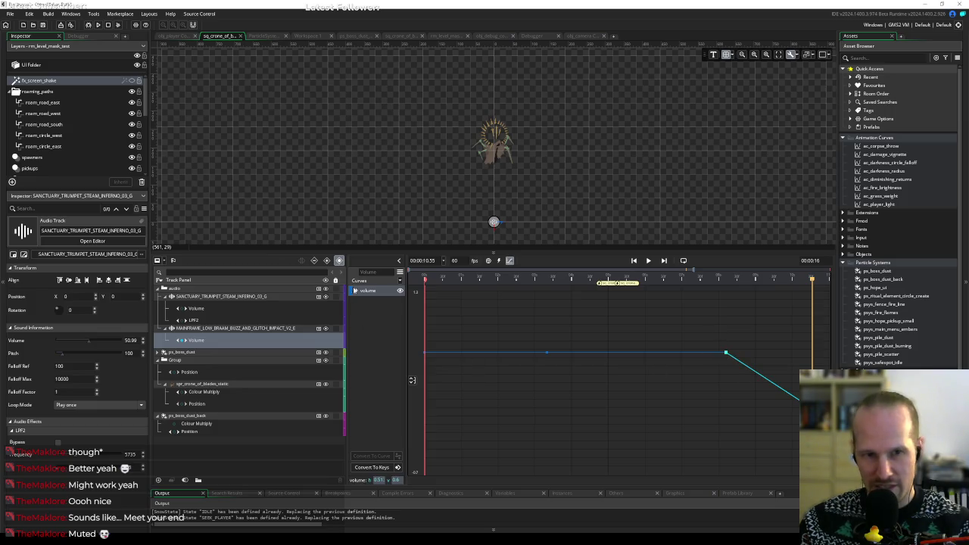
# Give the fade segment Bezier interpolation with the Cubic Ease preset, then preview playback.
pyautogui.click(399, 273)
pyautogui.click(421, 228)
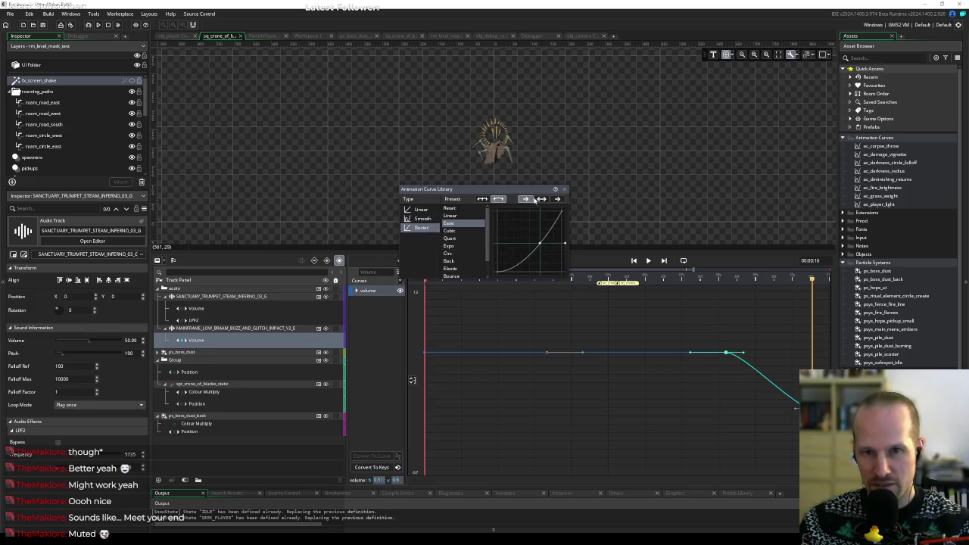
pyautogui.click(462, 231)
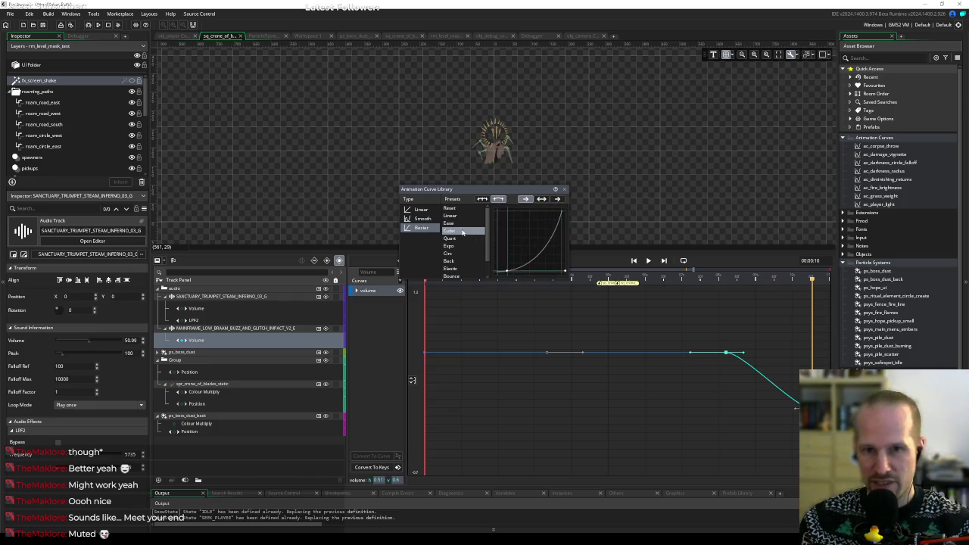
pyautogui.click(462, 234)
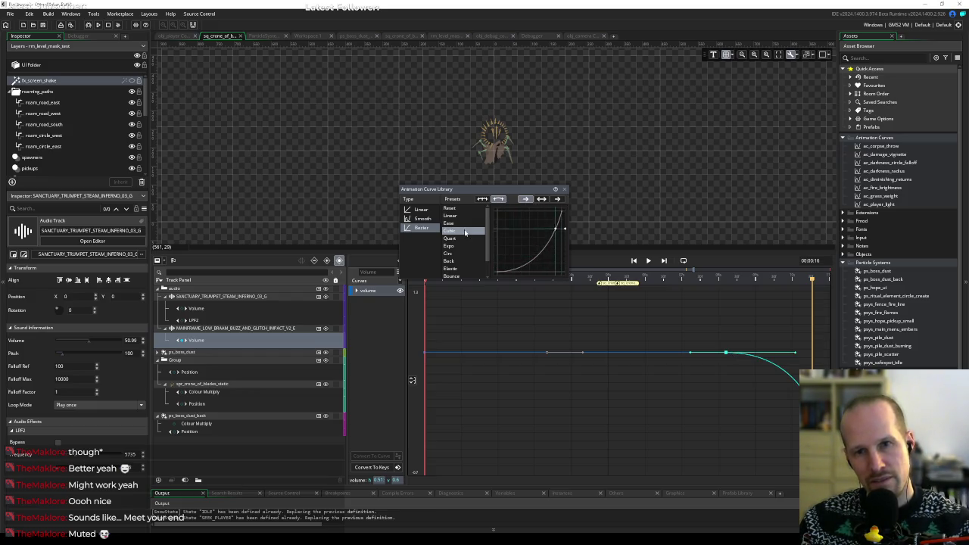
pyautogui.click(457, 225)
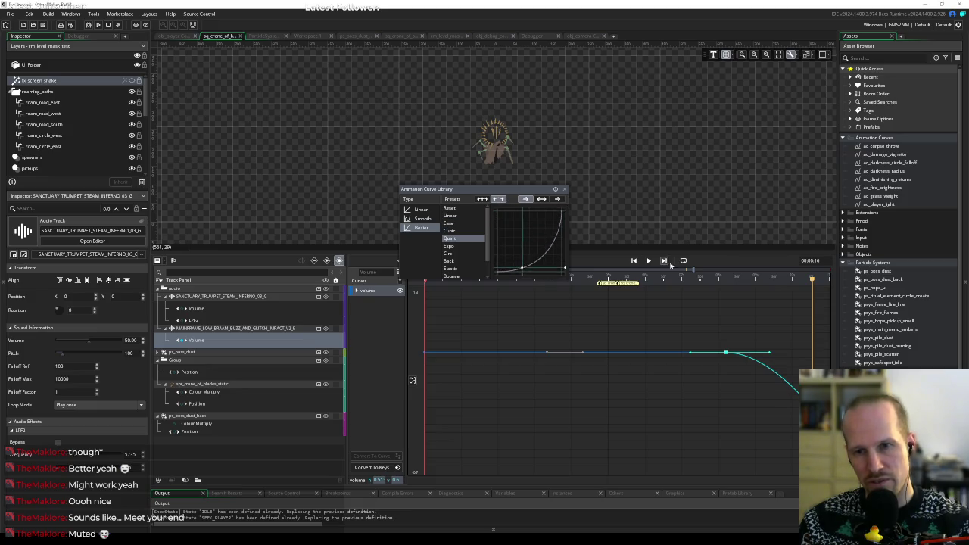
pyautogui.click(585, 281)
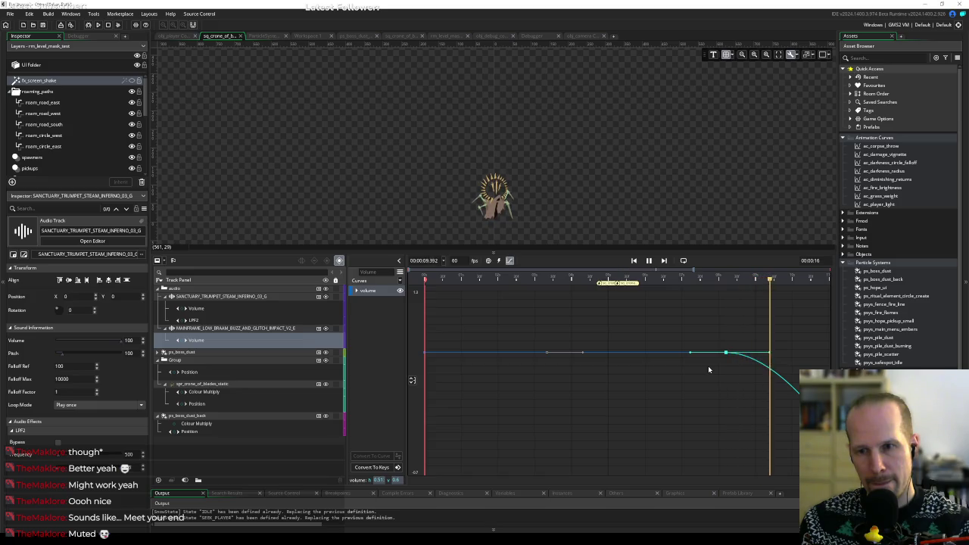
pyautogui.press('space')
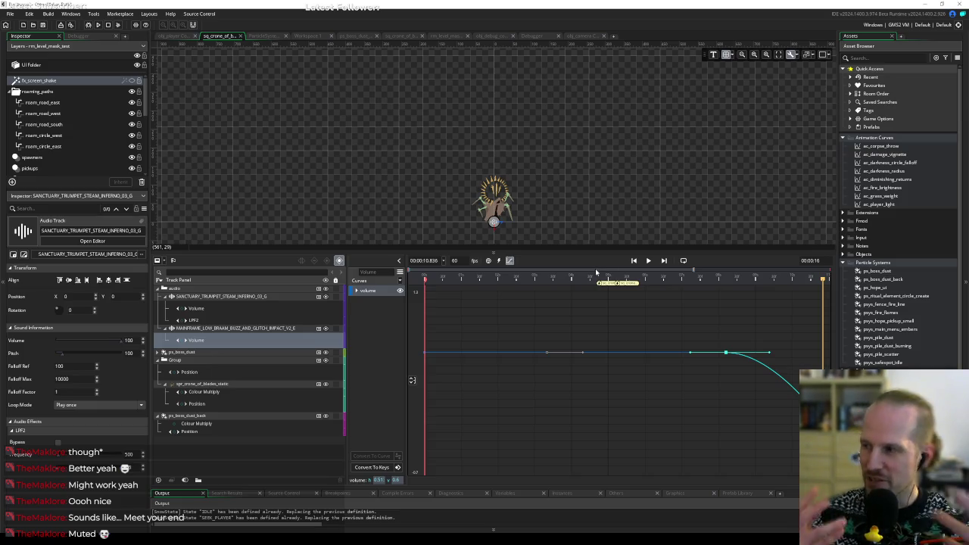
# Try Circ and Expo presets on the impact's volume fade, settle on Ease-out, and play to check.
pyautogui.click(400, 281)
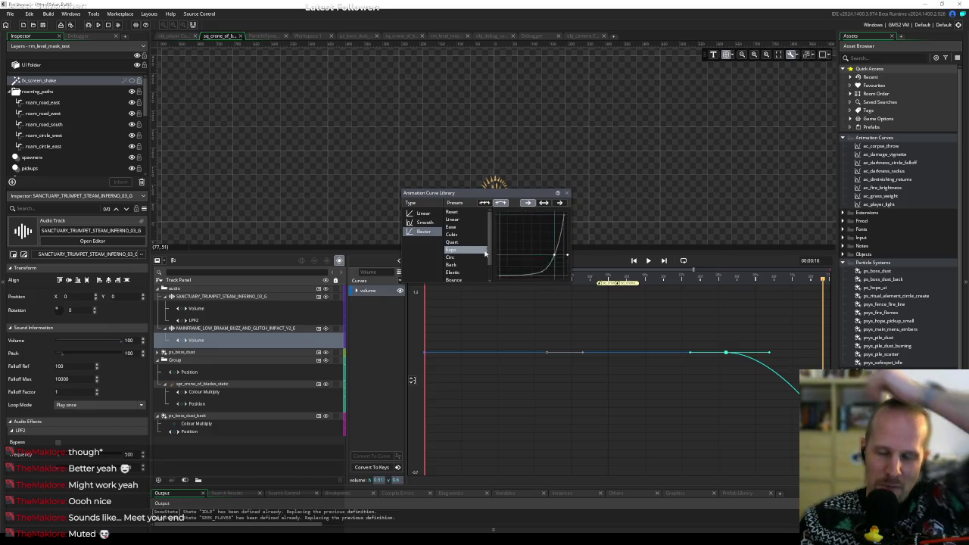
pyautogui.click(455, 258)
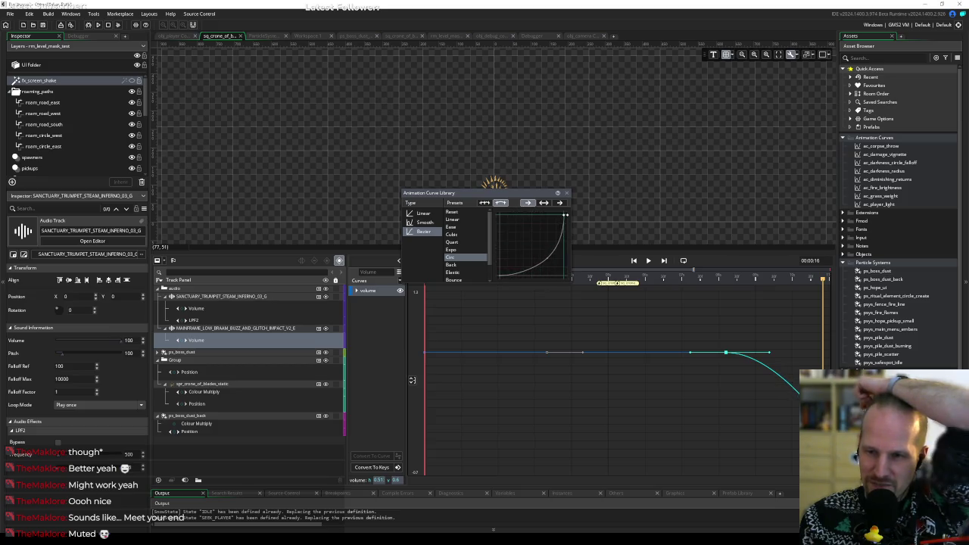
pyautogui.click(455, 250)
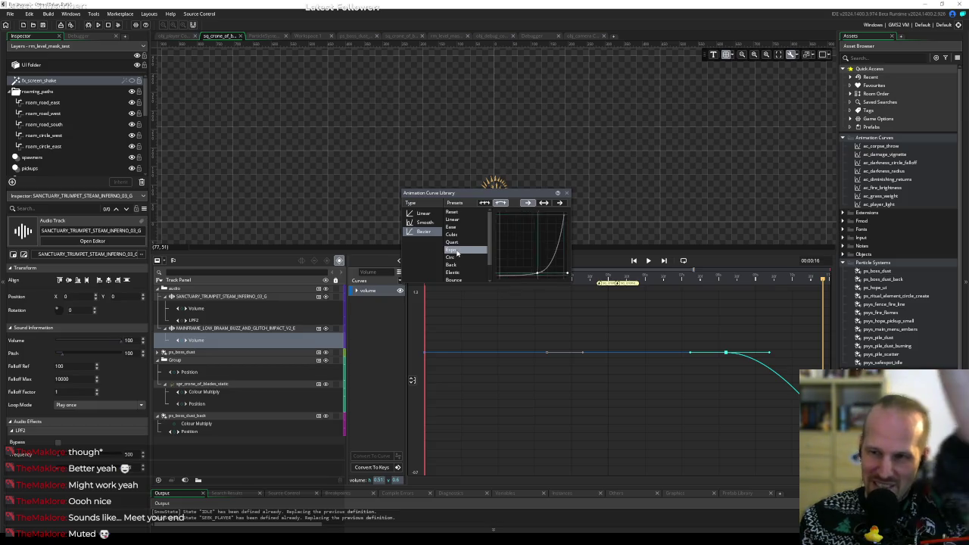
pyautogui.click(452, 227)
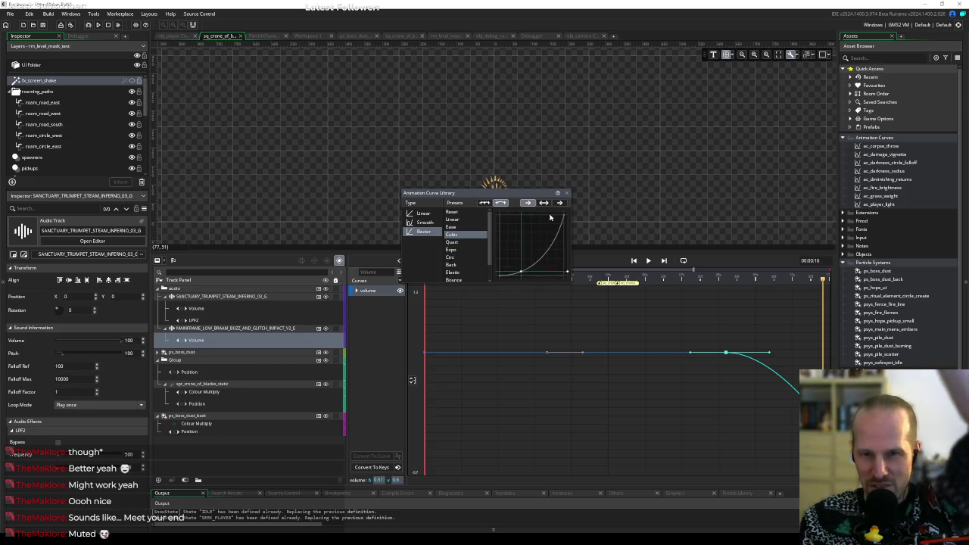
pyautogui.click(560, 203)
pyautogui.click(454, 229)
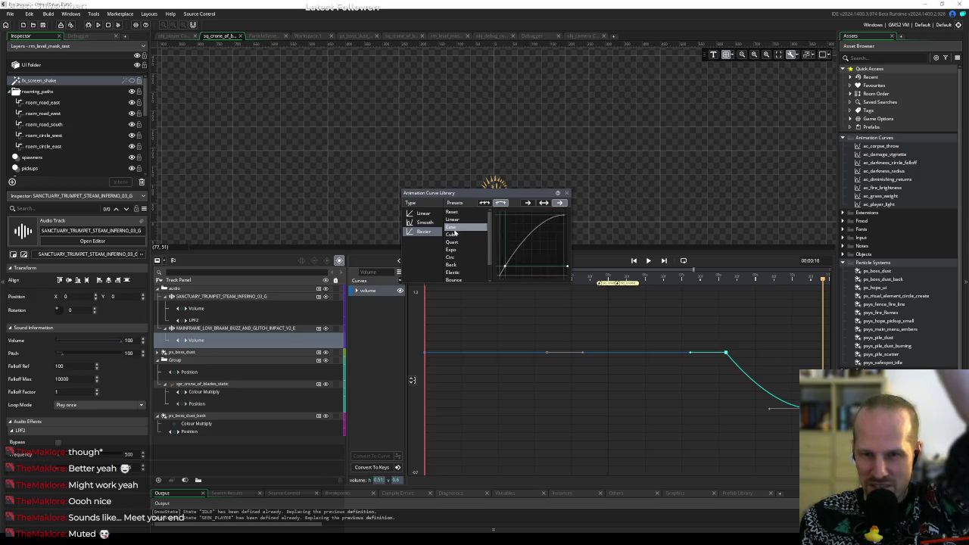
pyautogui.click(454, 228)
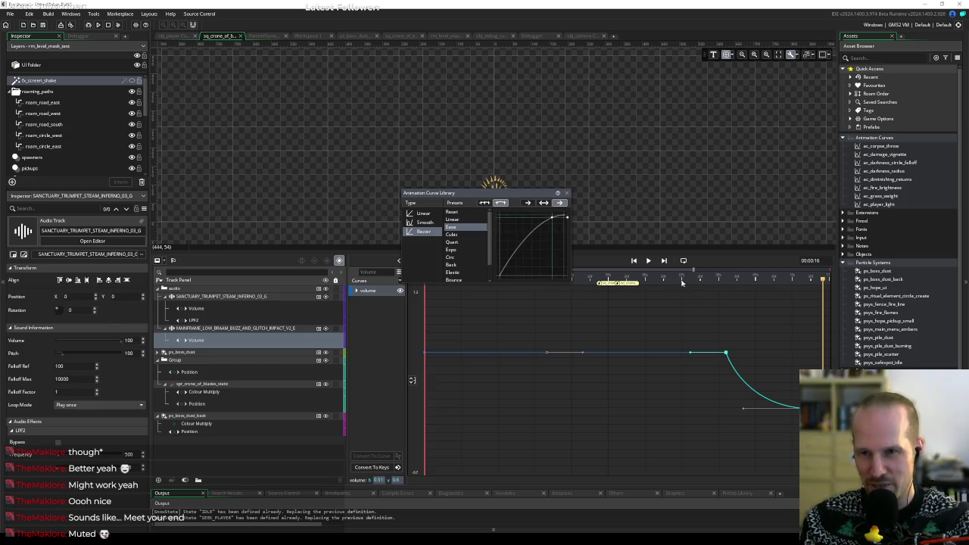
pyautogui.moveTo(680, 280); pyautogui.dragTo(666, 280)
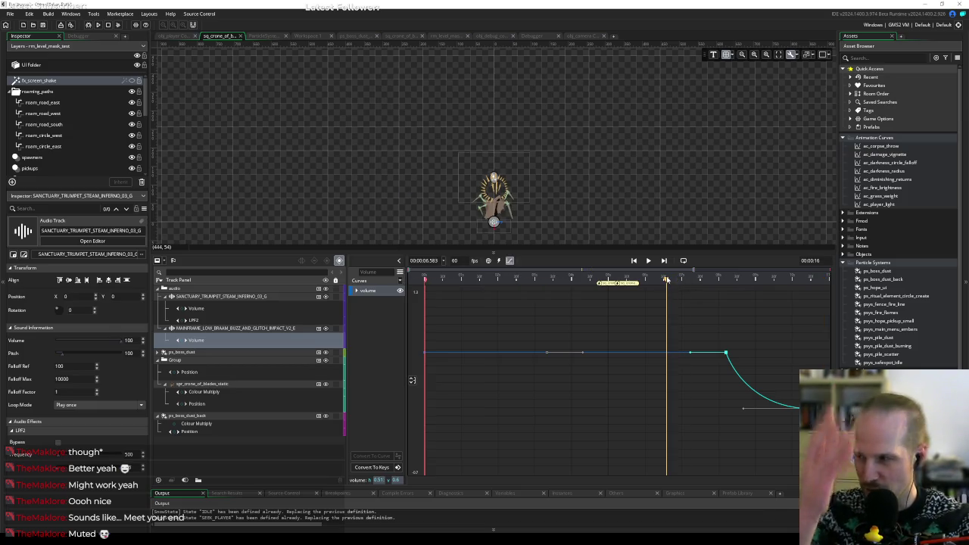
pyautogui.press('space')
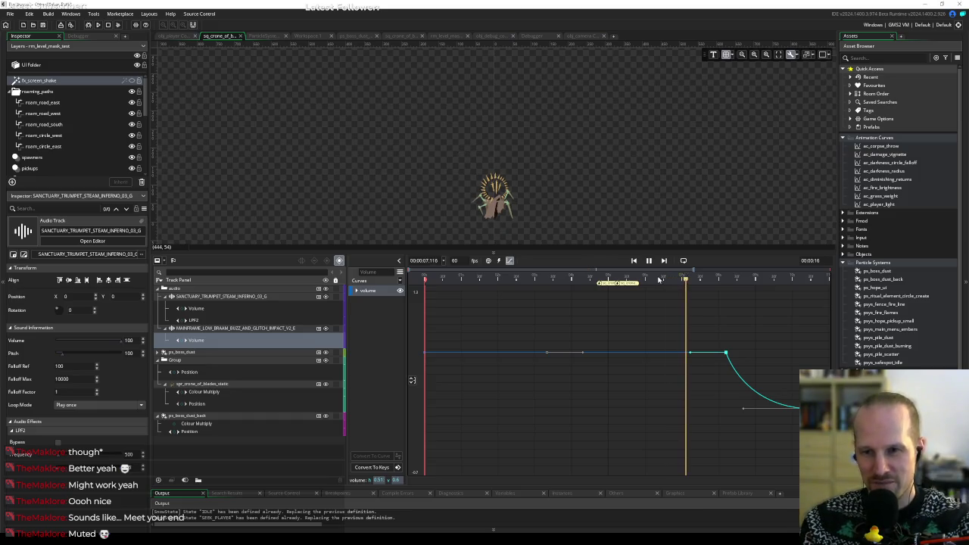
pyautogui.press('End')
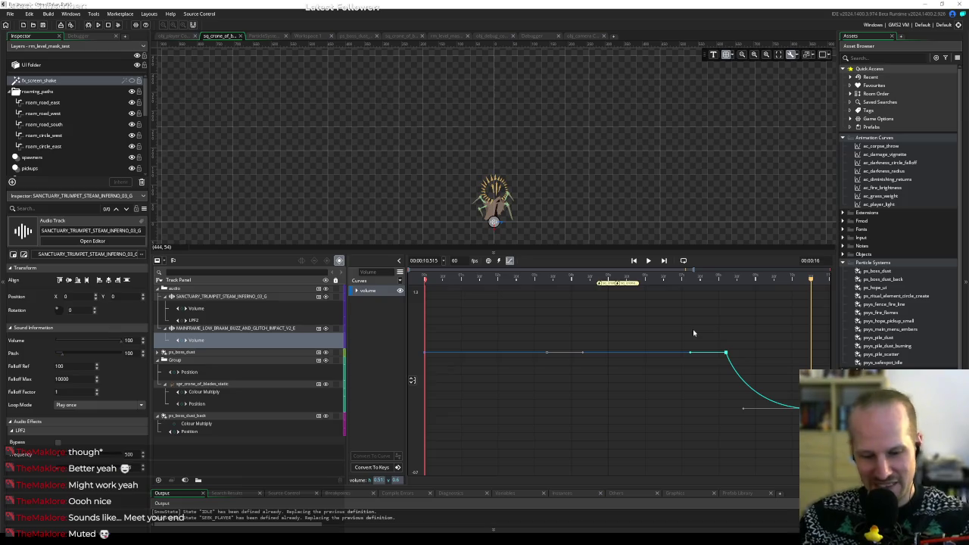
# Box-select and delete the two extra keyframes on the volume curve's flat stretch.
pyautogui.click(567, 335)
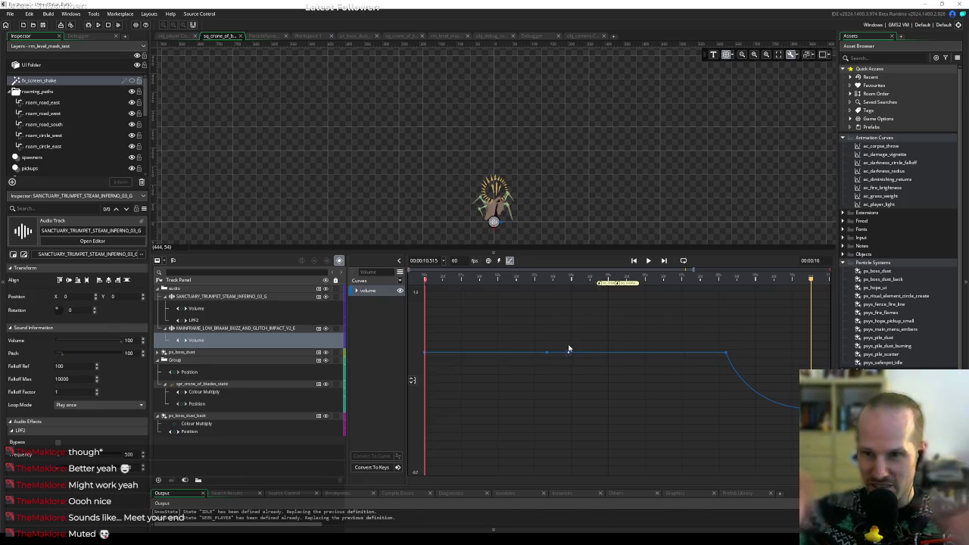
pyautogui.moveTo(556, 346); pyautogui.dragTo(517, 374)
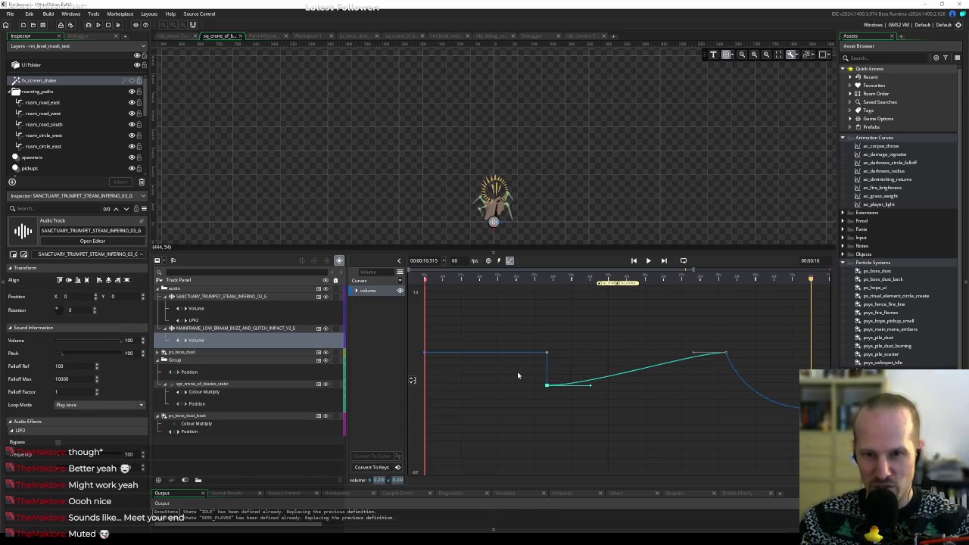
pyautogui.hotkey('ctrl', 'z')
pyautogui.moveTo(534, 332); pyautogui.dragTo(572, 379)
pyautogui.press('Delete')
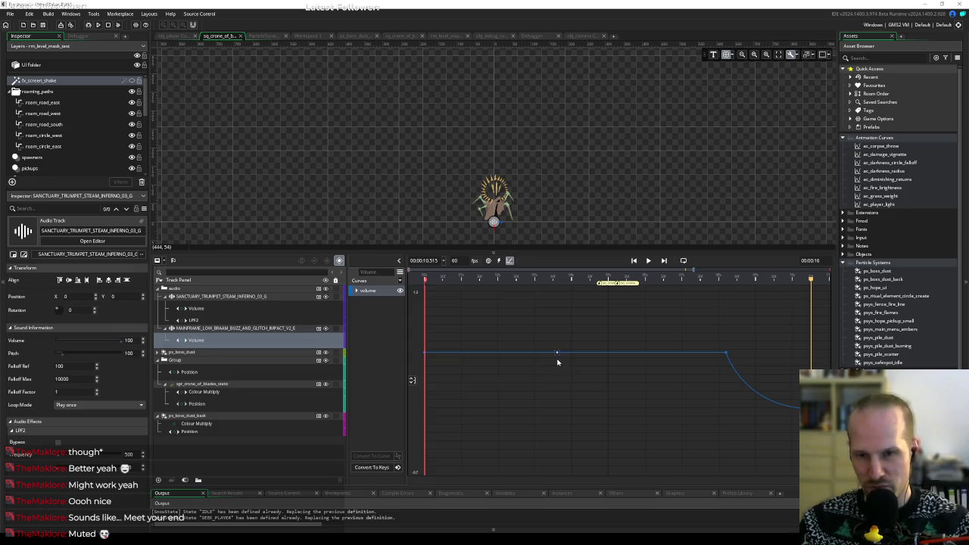
# Rewind, return to the track overview, and play the sequence through about 10.4 seconds.
pyautogui.press('space')
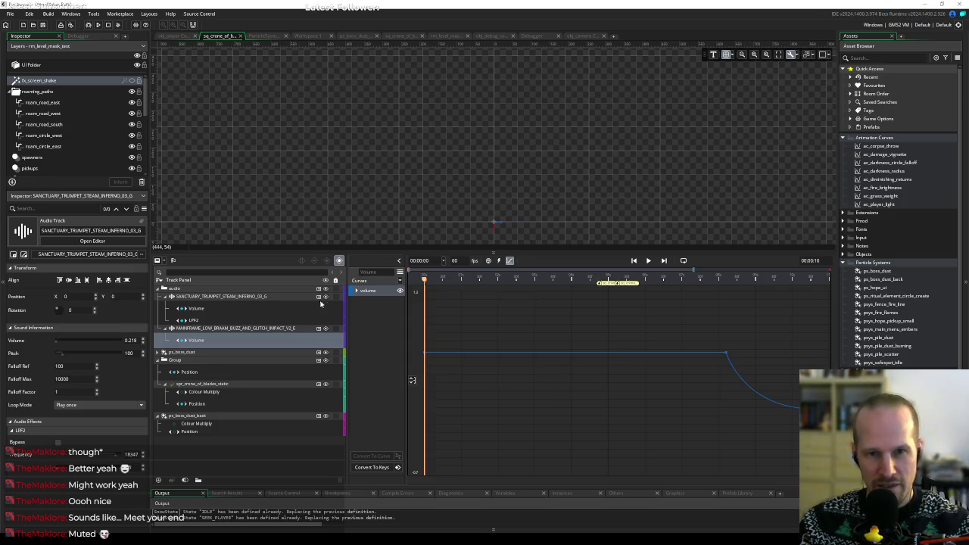
pyautogui.click(511, 261)
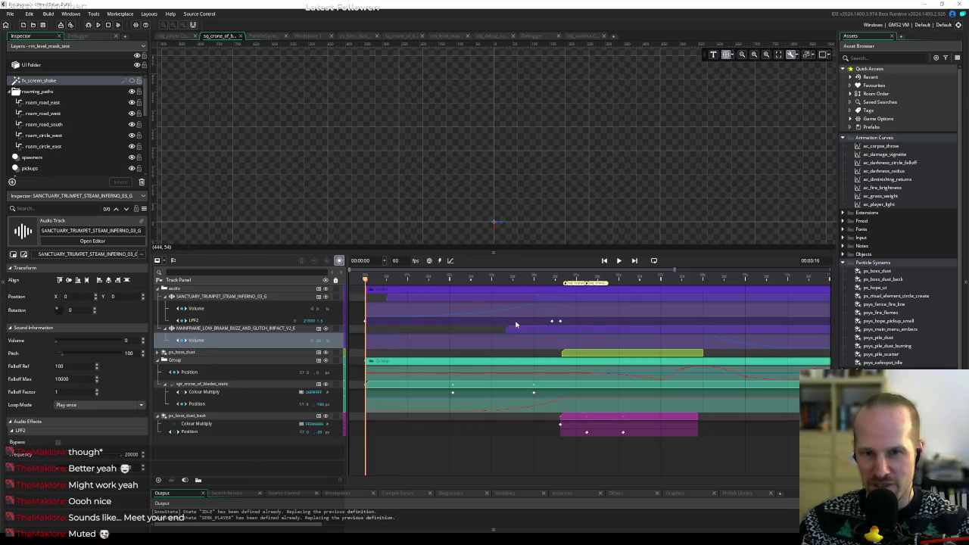
pyautogui.press('space')
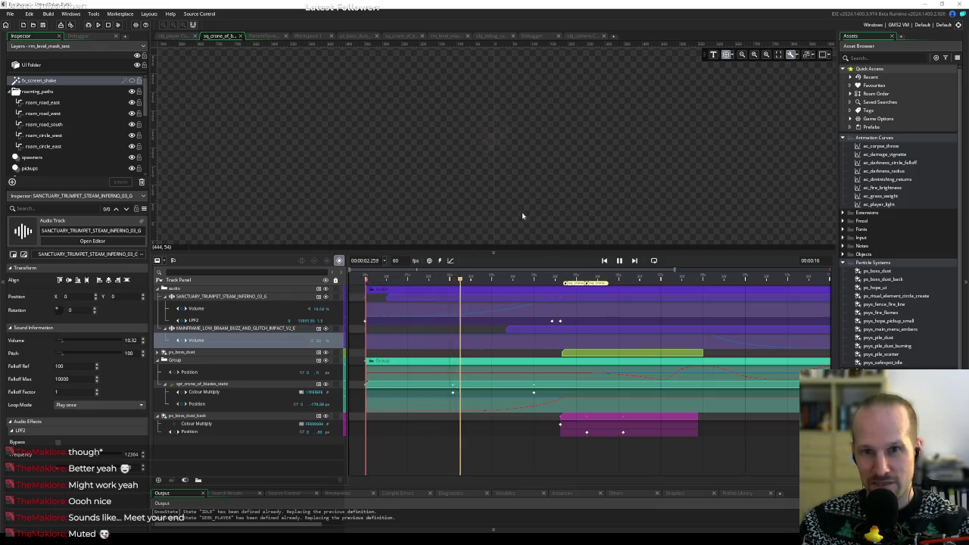
pyautogui.moveTo(524, 252); pyautogui.dragTo(525, 271)
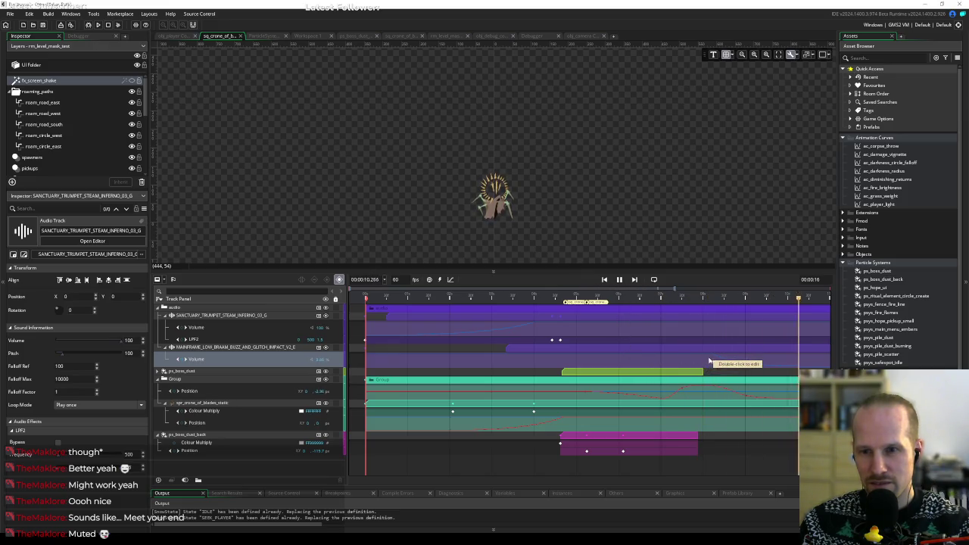
pyautogui.press('space')
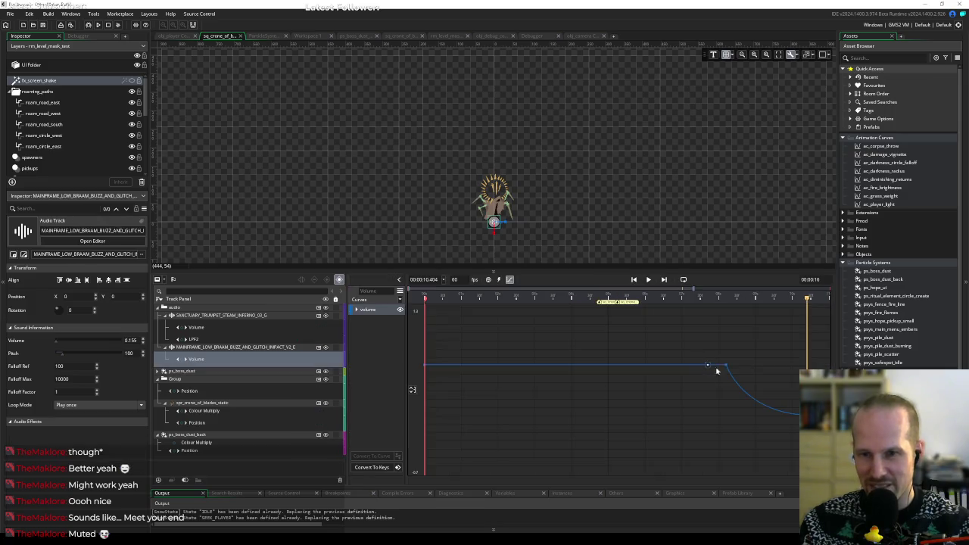
# Set the fade-start volume keyframe's h value to 0.4 and preview the fade from mid-sequence.
pyautogui.click(726, 366)
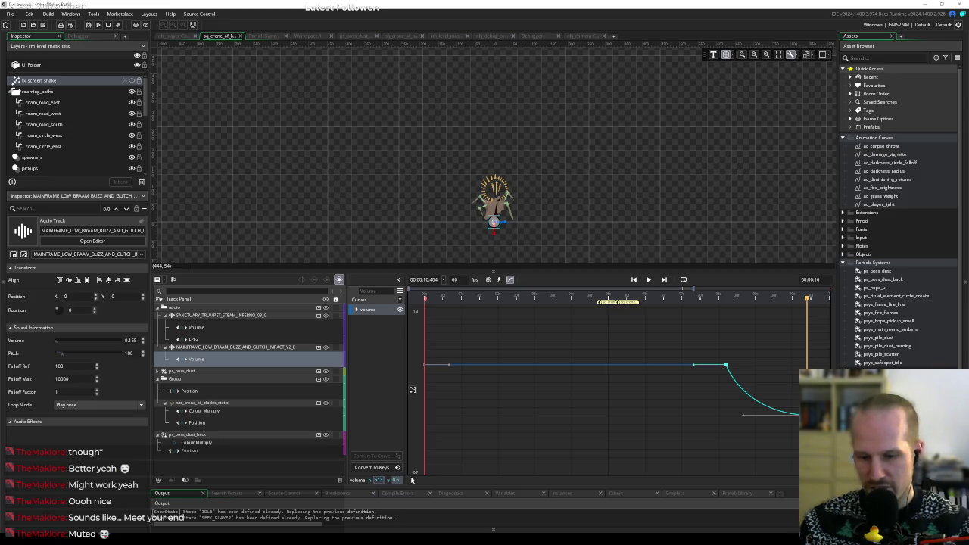
pyautogui.write('0.4')
pyautogui.press('Return')
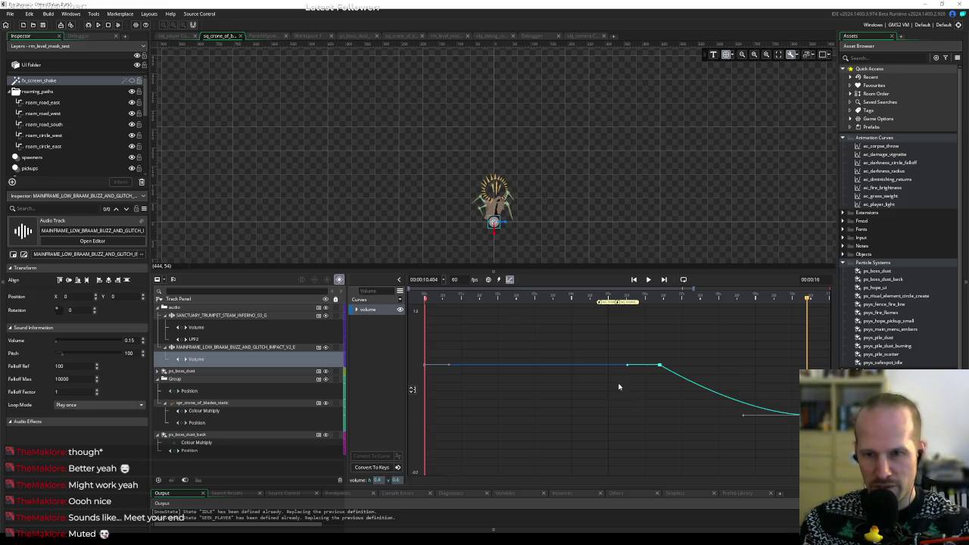
pyautogui.click(563, 299)
pyautogui.press('space')
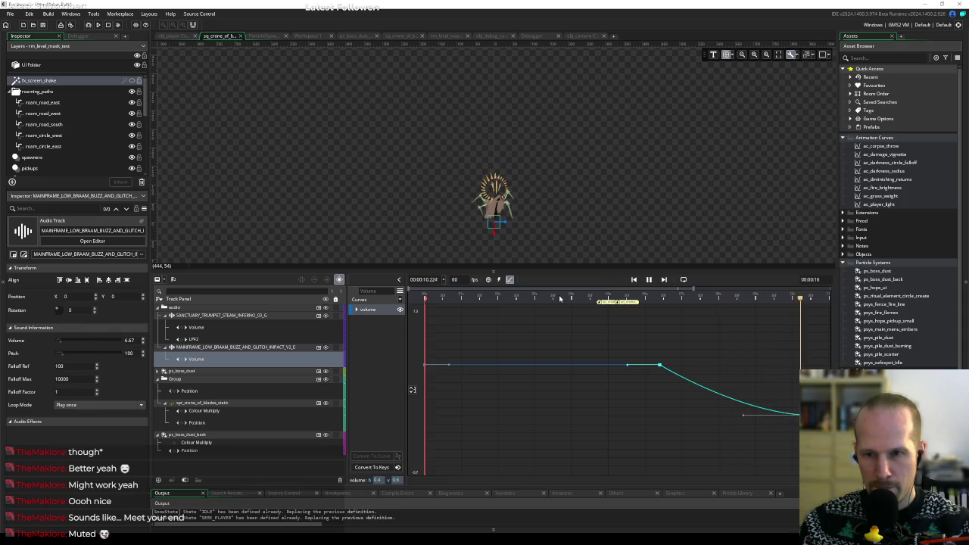
pyautogui.press('space')
pyautogui.click(412, 390)
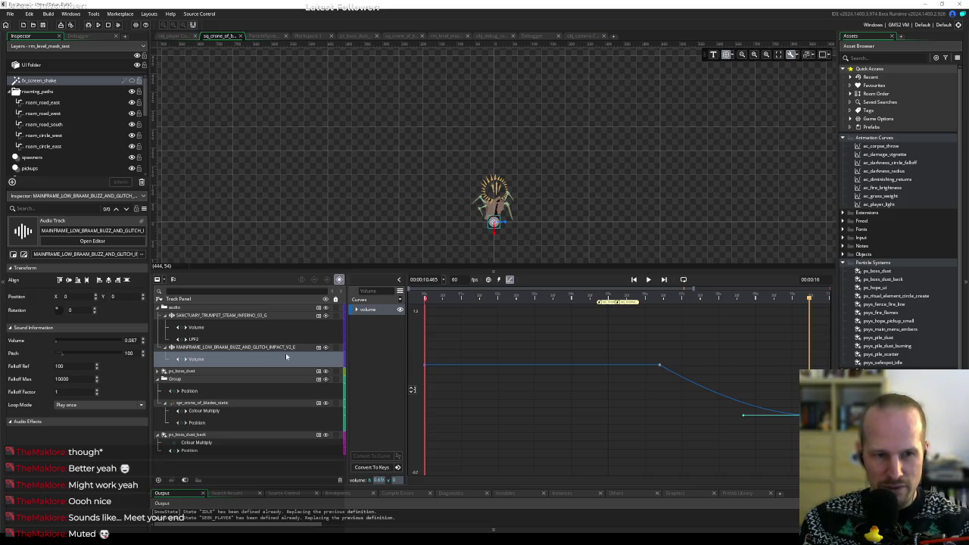
# Add an LPF2 low-pass filter track to the impact audio track.
pyautogui.click(318, 347)
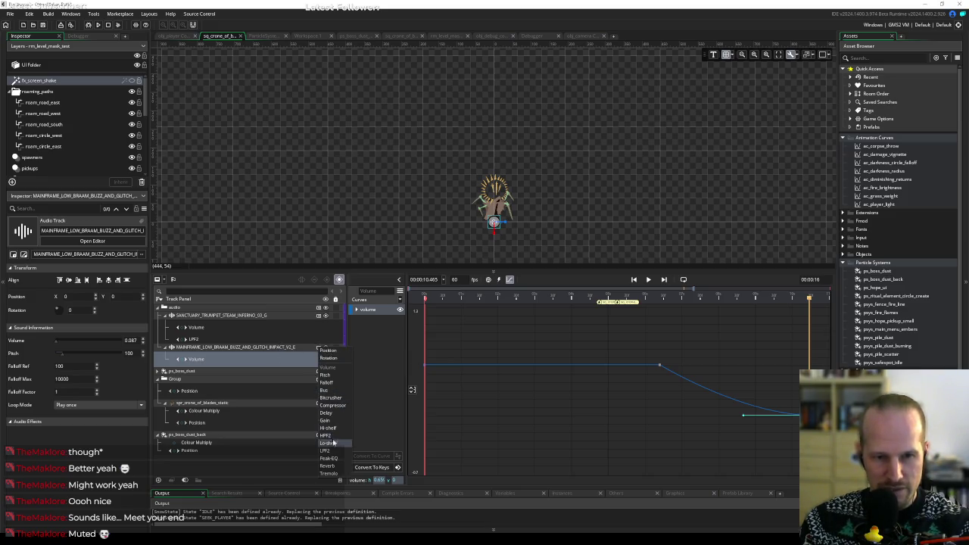
pyautogui.click(326, 451)
pyautogui.click(204, 370)
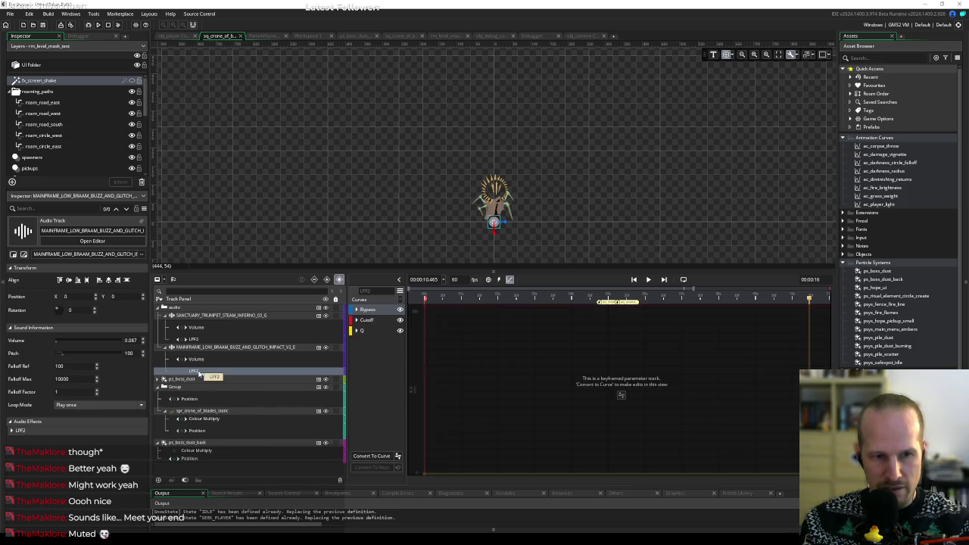
pyautogui.click(509, 280)
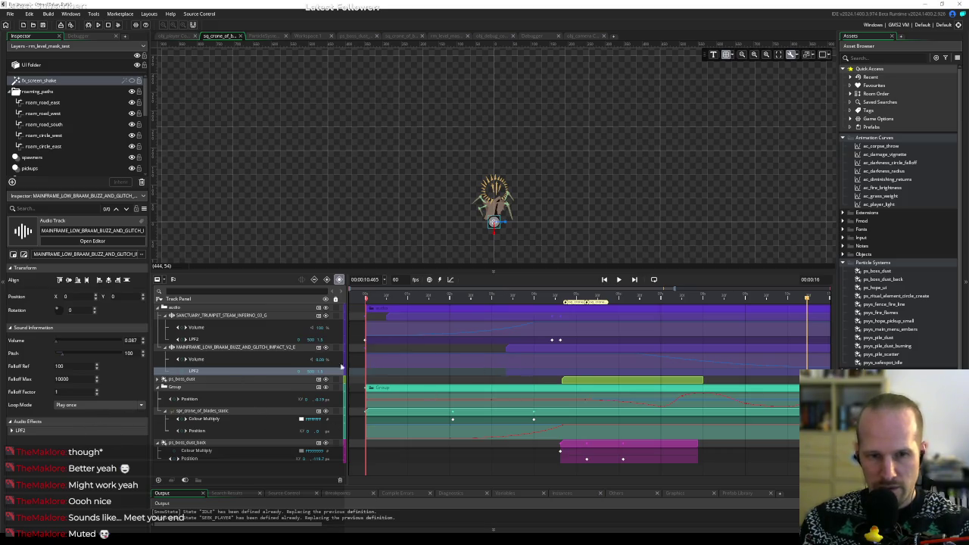
# Adjust the impact's LPF2 frequency to around 5204 and preview playback from 4 seconds.
pyautogui.click(233, 351)
pyautogui.click(12, 430)
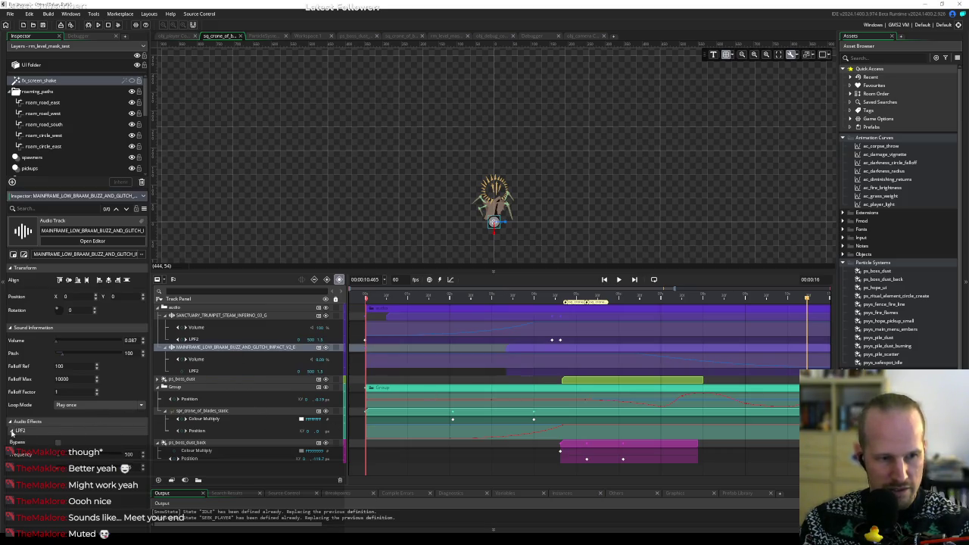
pyautogui.moveTo(60, 460); pyautogui.dragTo(78, 457)
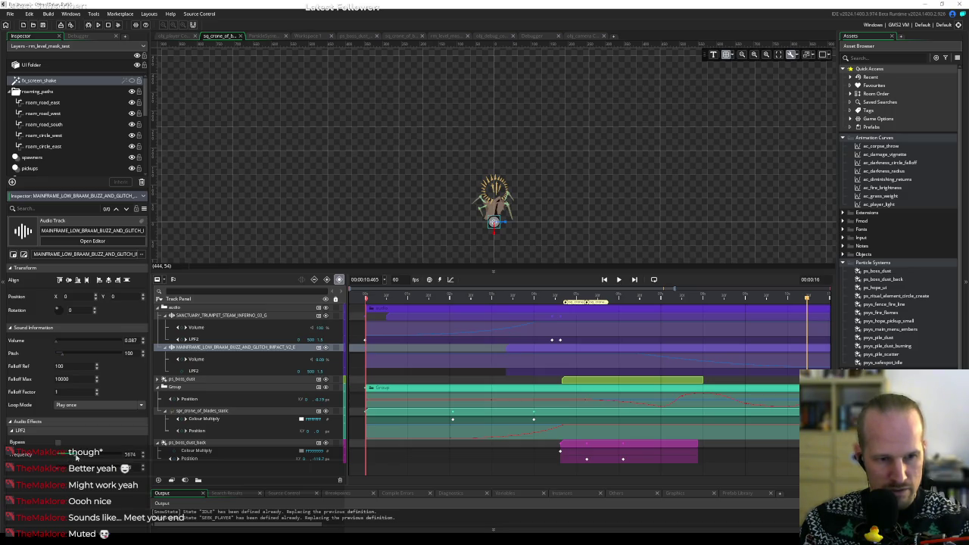
pyautogui.moveTo(75, 456); pyautogui.dragTo(75, 457)
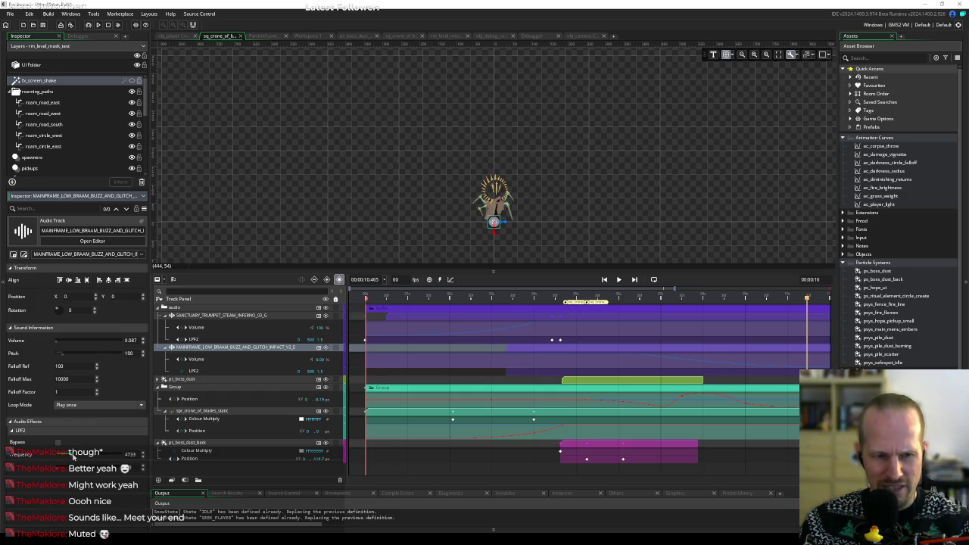
pyautogui.click(533, 300)
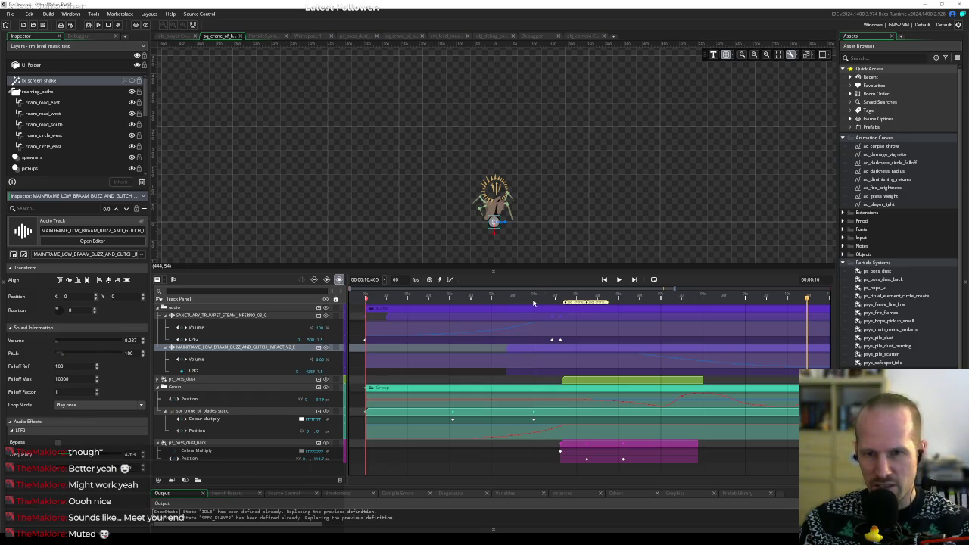
pyautogui.press('space')
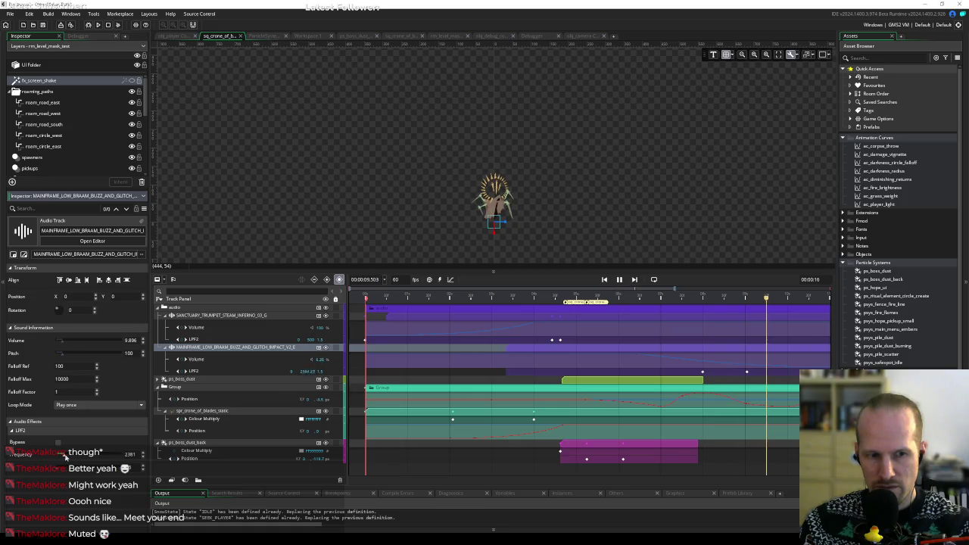
pyautogui.click(561, 300)
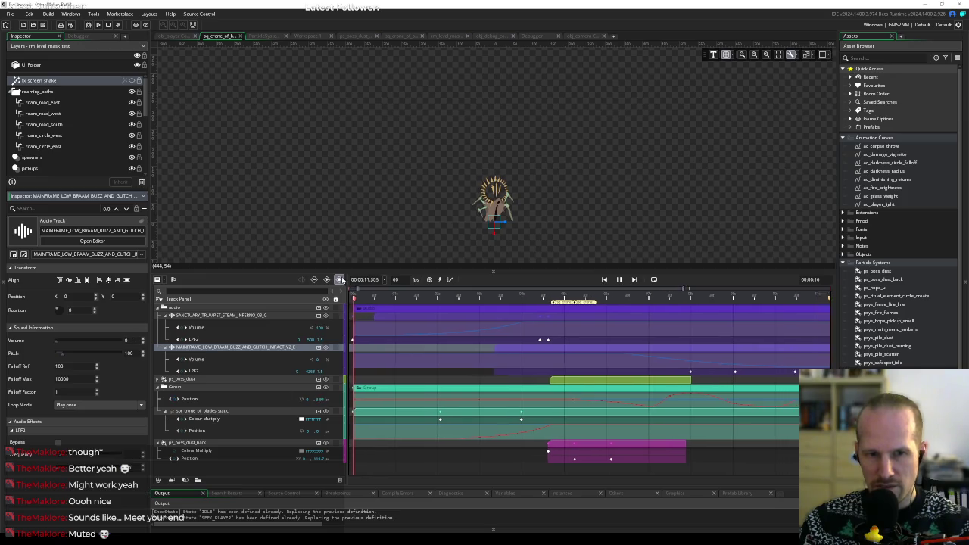
pyautogui.press('space')
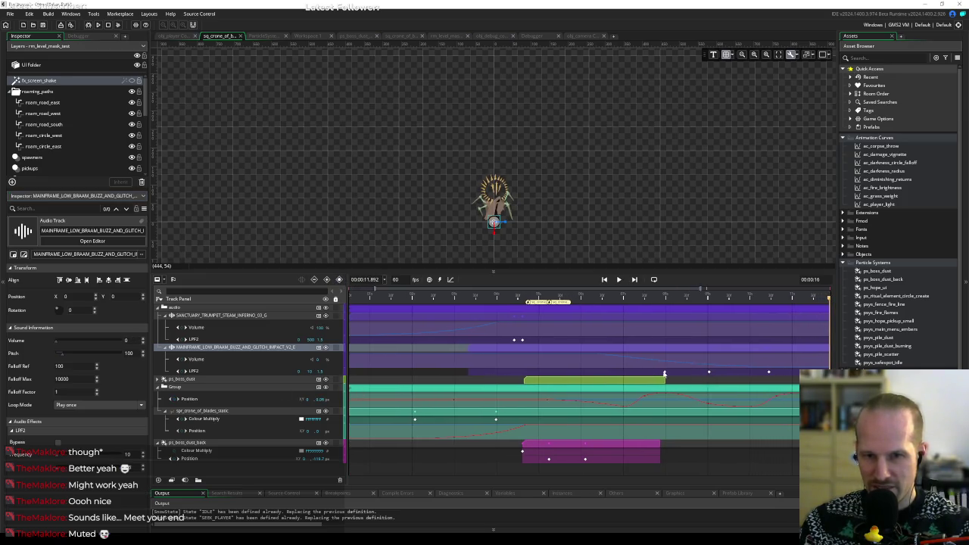
# Delete the low-pass filter keyframes on the impact track and rewind the sequence to the start.
pyautogui.moveTo(653, 370); pyautogui.dragTo(799, 376)
pyautogui.press('Delete')
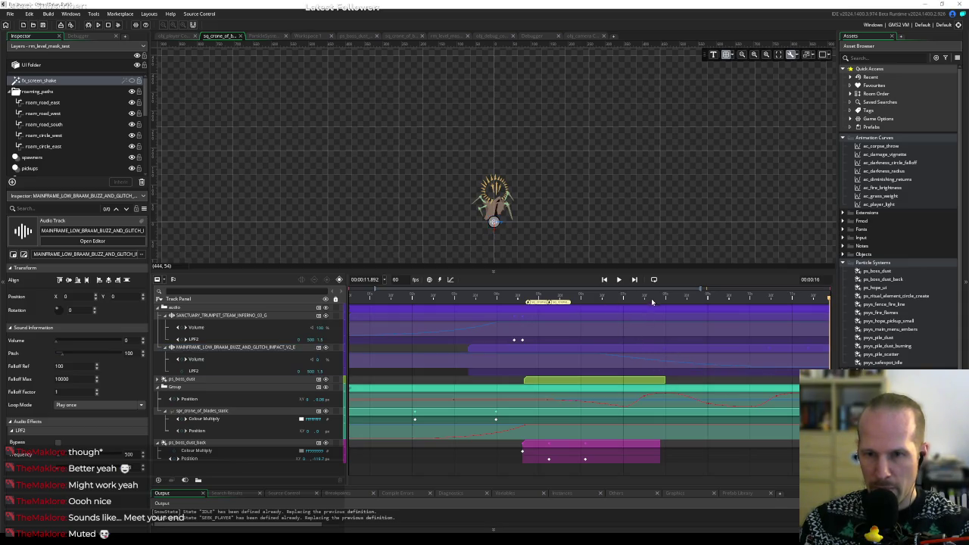
pyautogui.moveTo(655, 304)
pyautogui.mouseDown()
pyautogui.moveTo(666, 301)
pyautogui.moveTo(324, 319)
pyautogui.moveTo(610, 309)
pyautogui.moveTo(598, 311)
pyautogui.mouseUp()
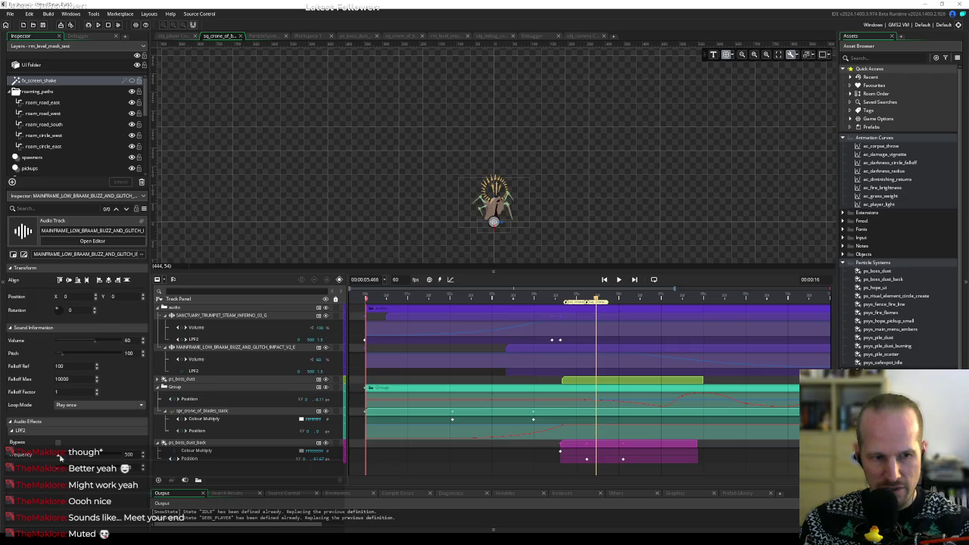
pyautogui.moveTo(60, 458); pyautogui.dragTo(59, 457)
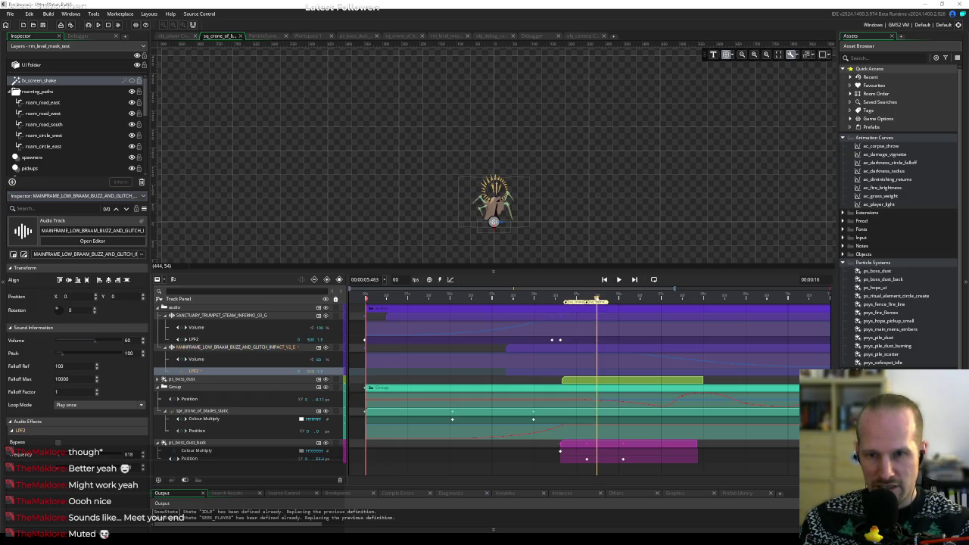
pyautogui.press('Home')
# Enter 1200 as the impact's LPF2 frequency and play the crone intro from the start.
pyautogui.click(67, 456)
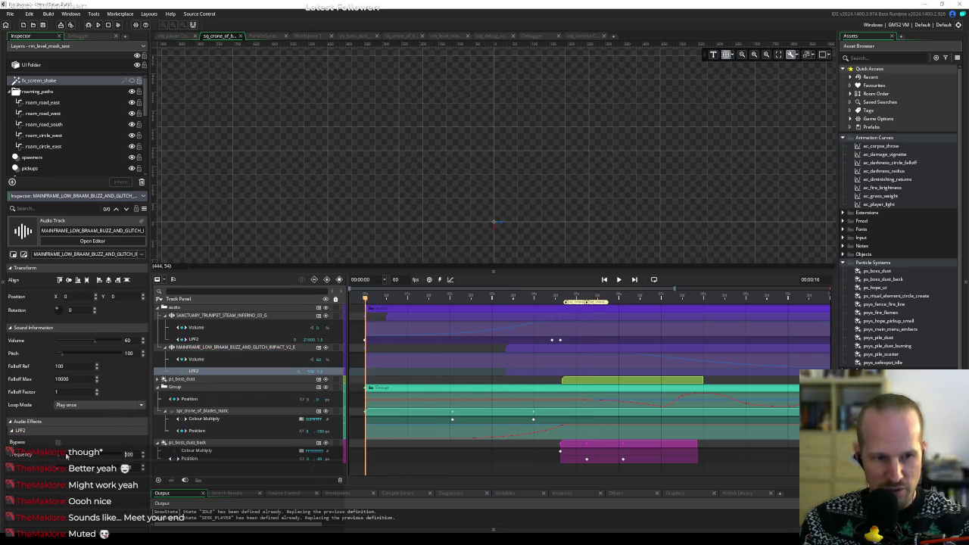
pyautogui.write('1200')
pyautogui.press('Return')
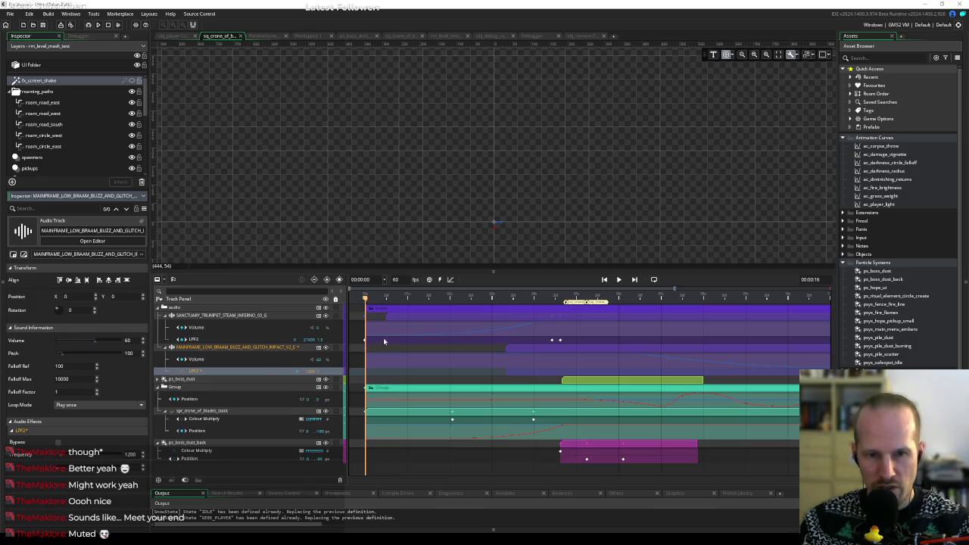
pyautogui.click(326, 280)
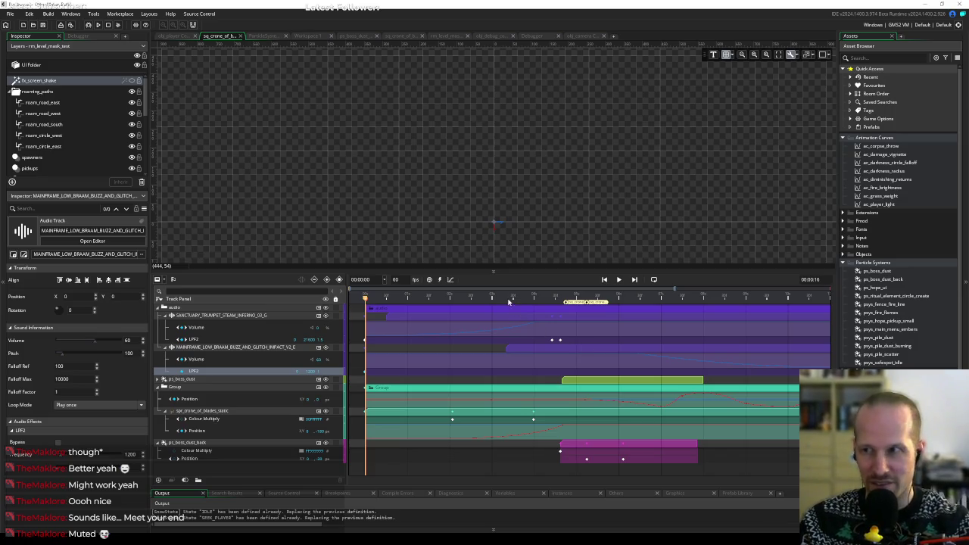
pyautogui.press('Return')
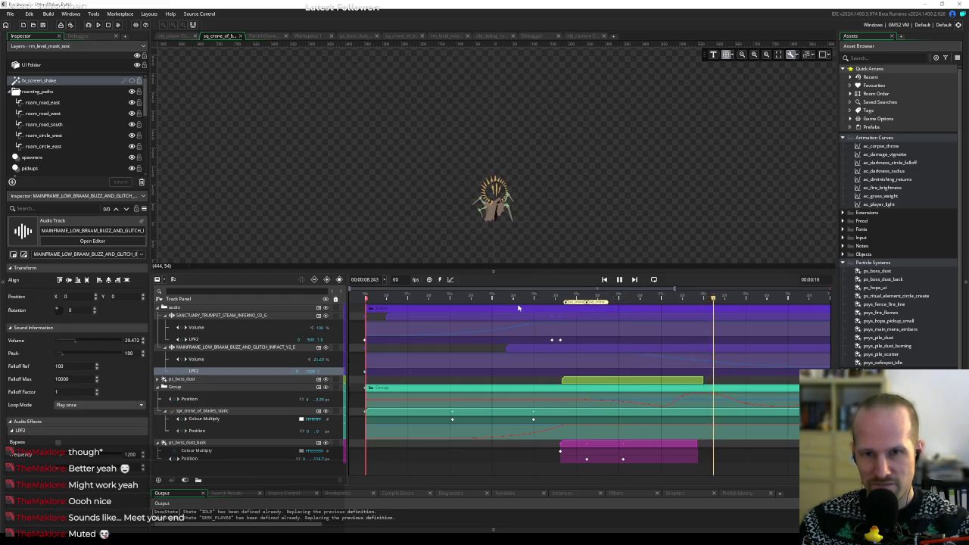
# Stop the crone intro preview at about 9.9 seconds, keeping the impact's LPF2 filter at 1200.
pyautogui.press('space')
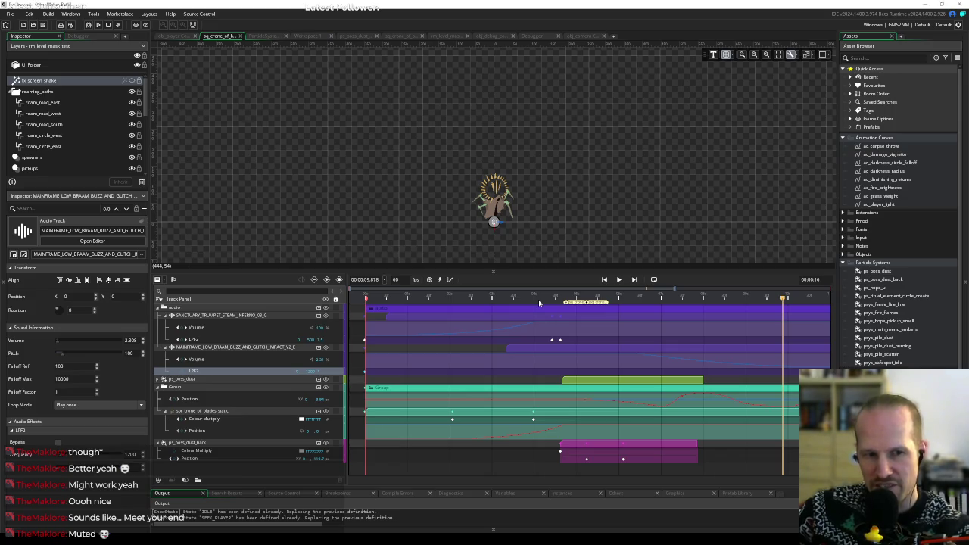
# Switch to Resonic Pro and clear the existing impact search filter.
pyautogui.hotkey('alt', 'Tab')
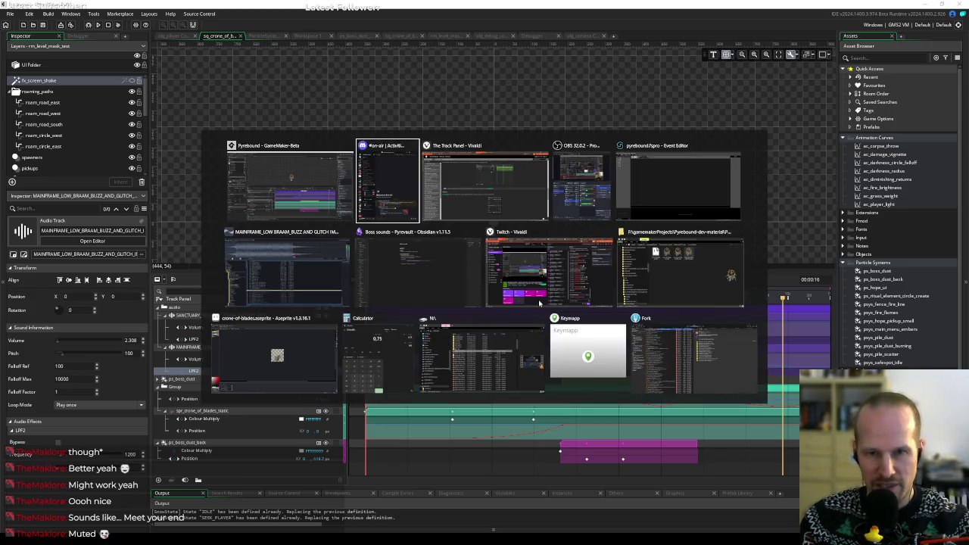
pyautogui.hotkey('alt', 'Tab')
pyautogui.hotkey('alt', 'Tab')
pyautogui.hotkey('alt', 'Tab')
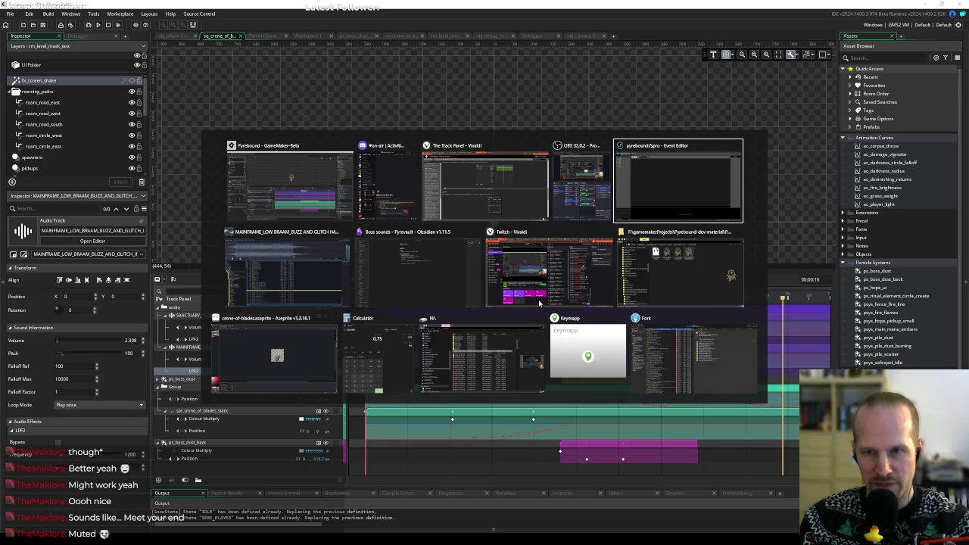
pyautogui.hotkey('alt', 'shift', 'Tab')
pyautogui.hotkey('alt', 'shift', 'Tab')
pyautogui.hotkey('alt', 'Tab')
pyautogui.hotkey('alt', 'Tab')
pyautogui.hotkey('alt', 'Tab')
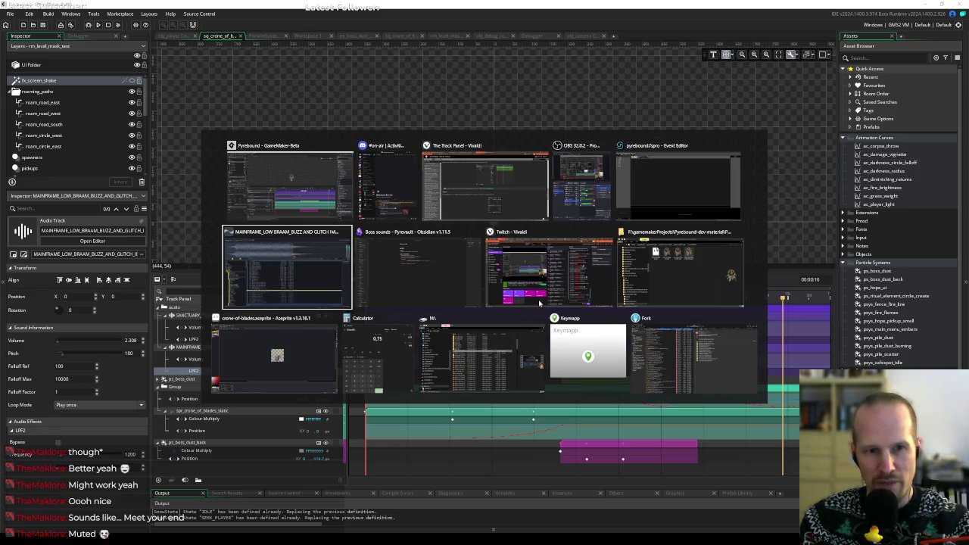
pyautogui.hotkey('ctrl', 'f')
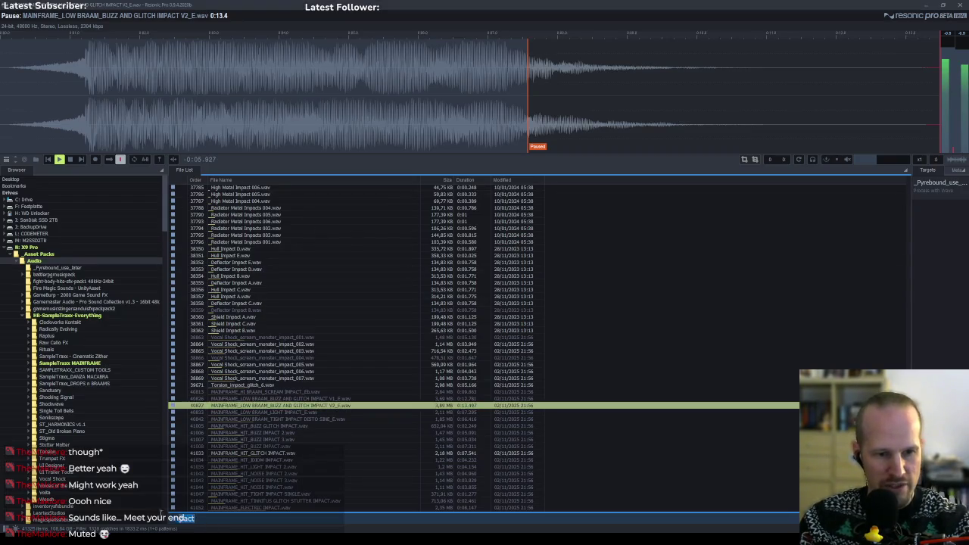
pyautogui.press('BackSpace')
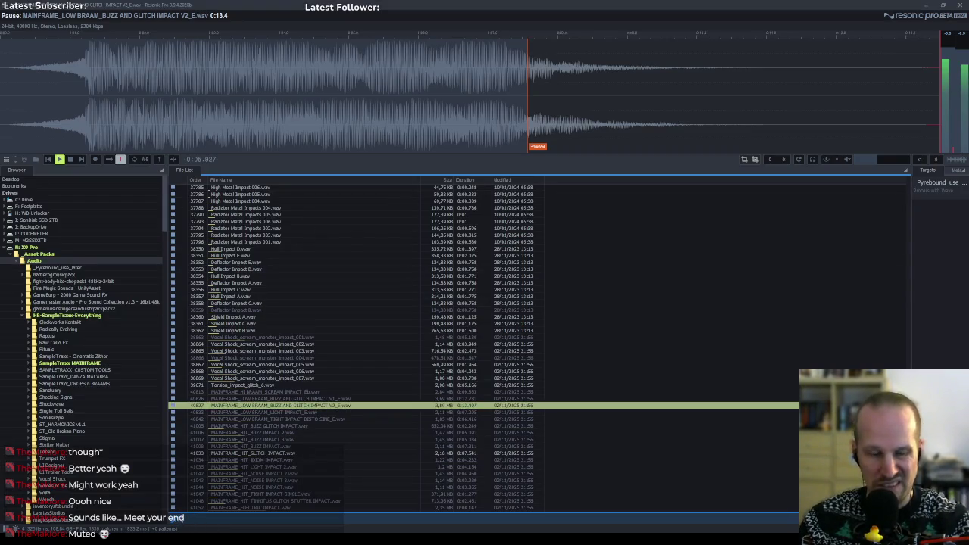
# Filter the library for 'grit' and audition grit impacts like CT_IMPACT_GRUNGE_GRIT_0102 and 0103.
pyautogui.write('grit')
pyautogui.click(250, 237)
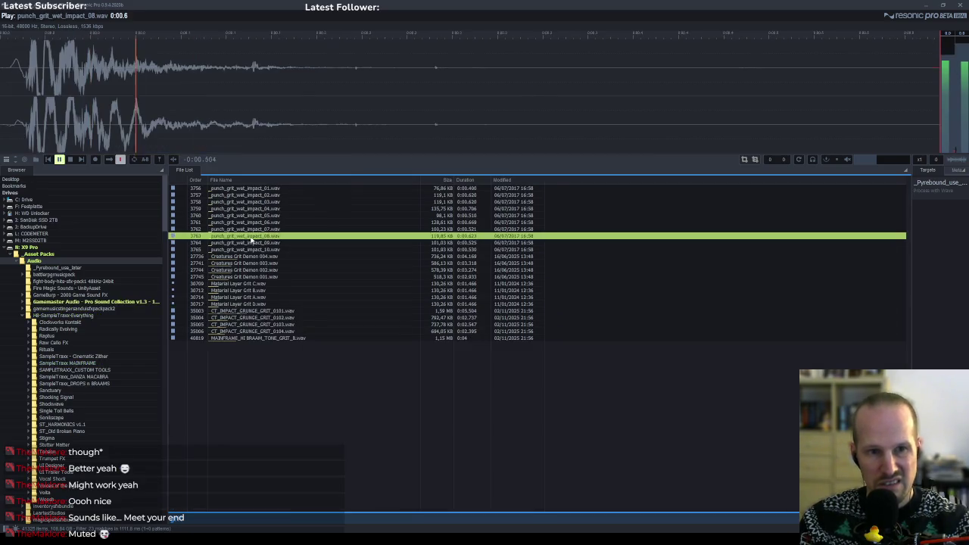
pyautogui.press('Down')
pyautogui.press('Down')
pyautogui.press('Down')
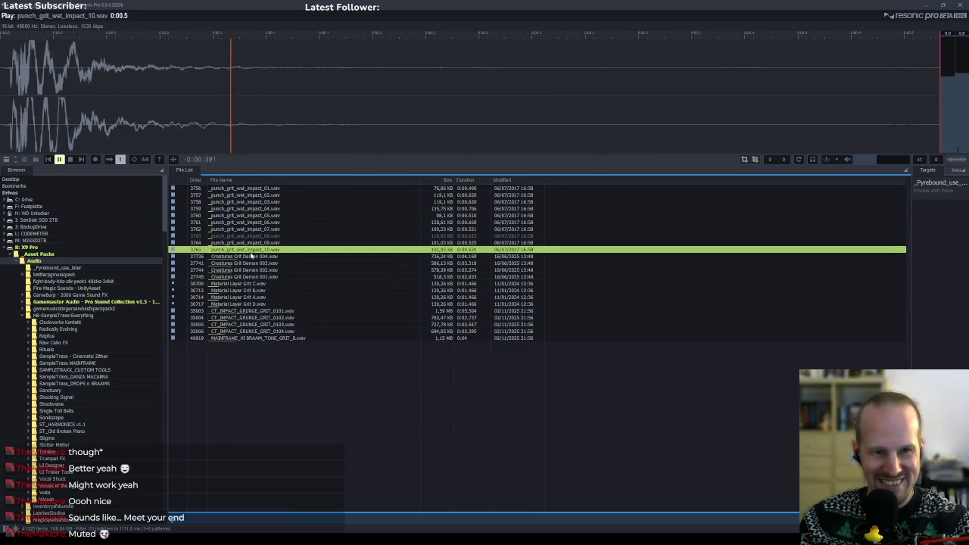
pyautogui.click(252, 319)
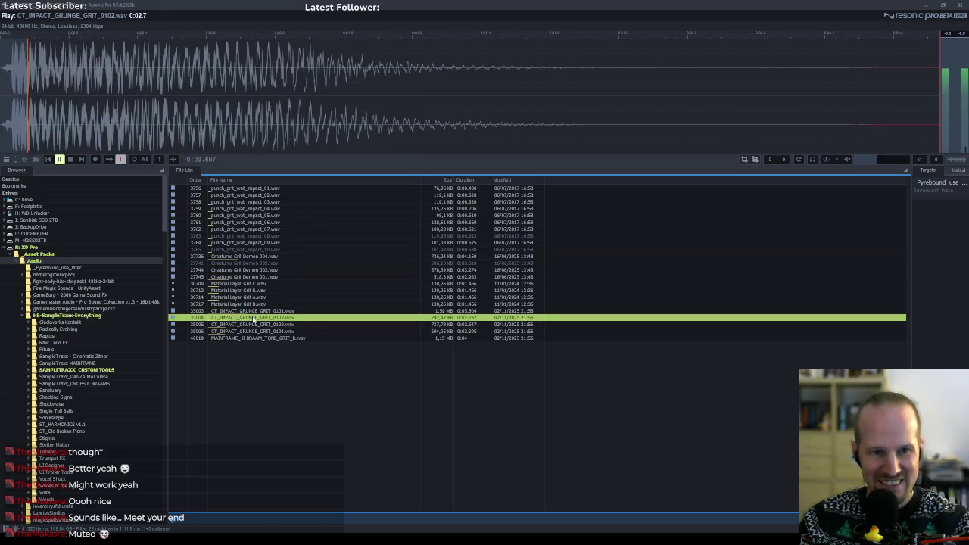
pyautogui.click(256, 304)
pyautogui.click(256, 317)
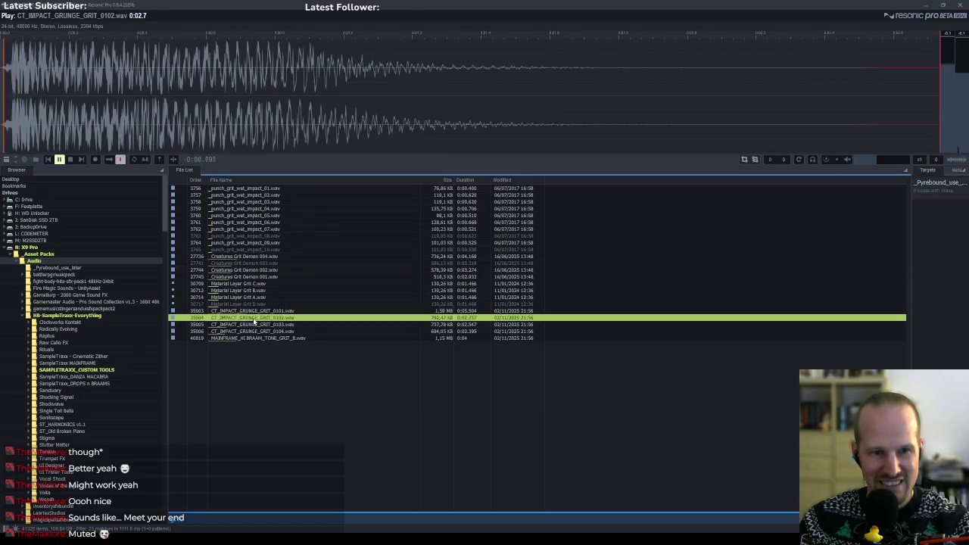
pyautogui.click(254, 337)
pyautogui.click(256, 324)
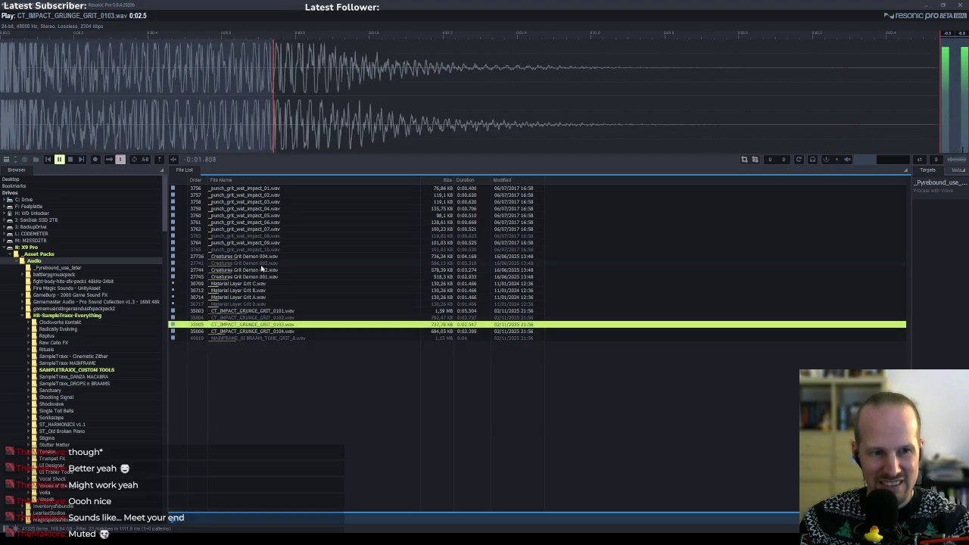
# Filter for 'sand' and audition Musical Sand Coffin, Bare Step Sand and Shoe Step Sand files.
pyautogui.click(112, 519)
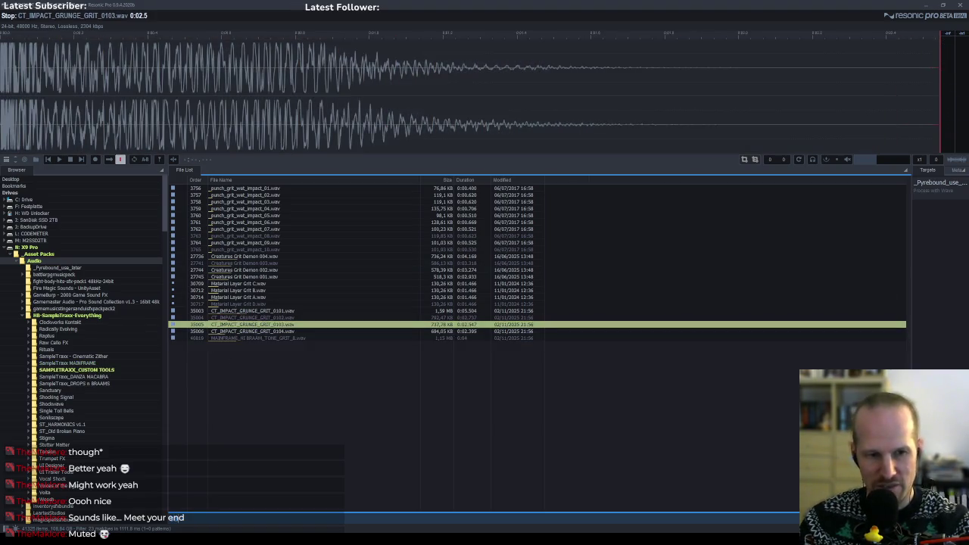
pyautogui.write('sand')
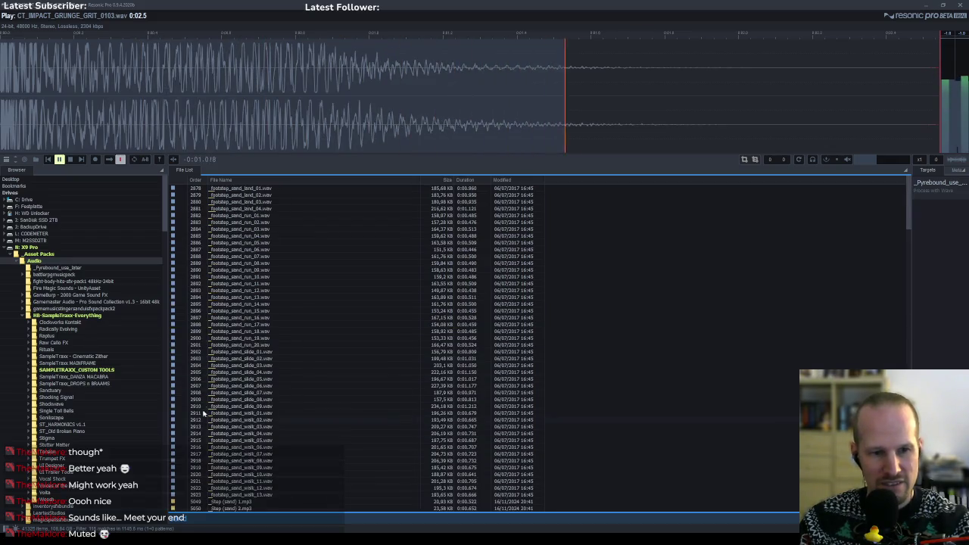
pyautogui.click(235, 433)
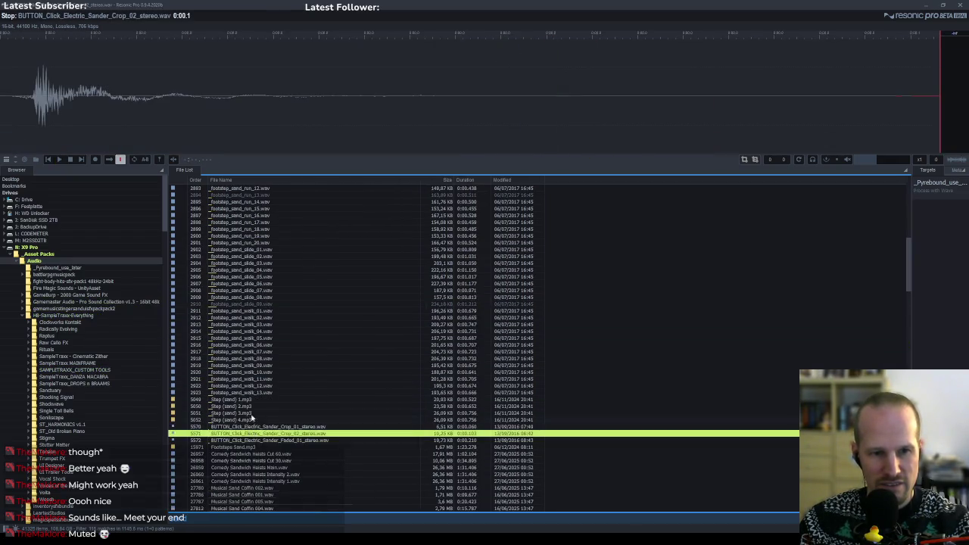
pyautogui.click(231, 412)
pyautogui.click(242, 467)
pyautogui.click(243, 495)
pyautogui.scroll(-5, 249, 467)
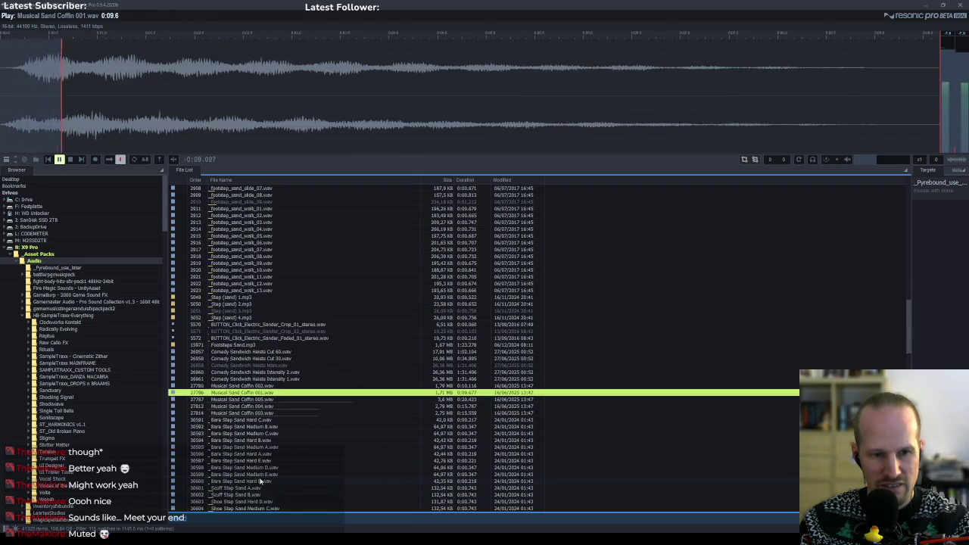
pyautogui.click(254, 454)
pyautogui.click(273, 468)
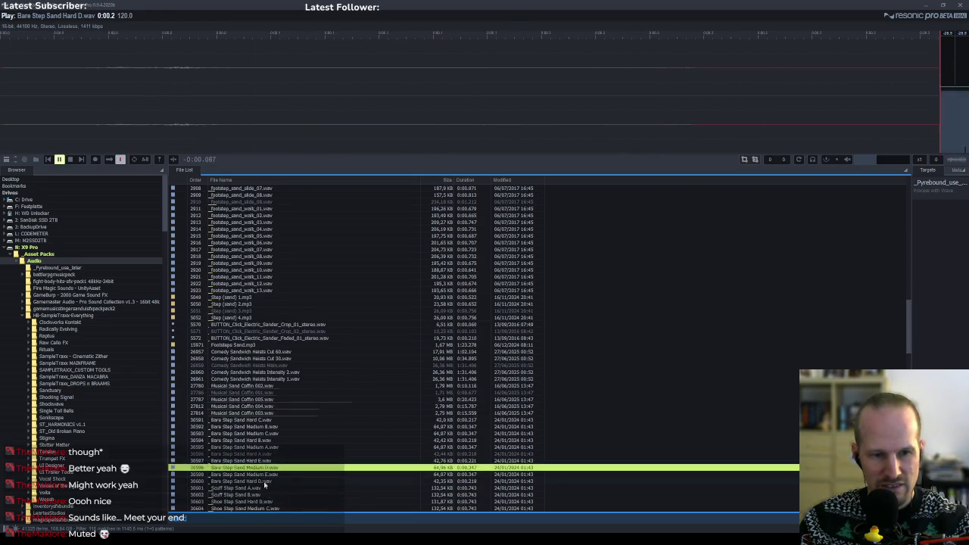
pyautogui.click(265, 481)
pyautogui.click(257, 494)
pyautogui.scroll(-5, 253, 485)
pyautogui.click(253, 468)
pyautogui.click(258, 494)
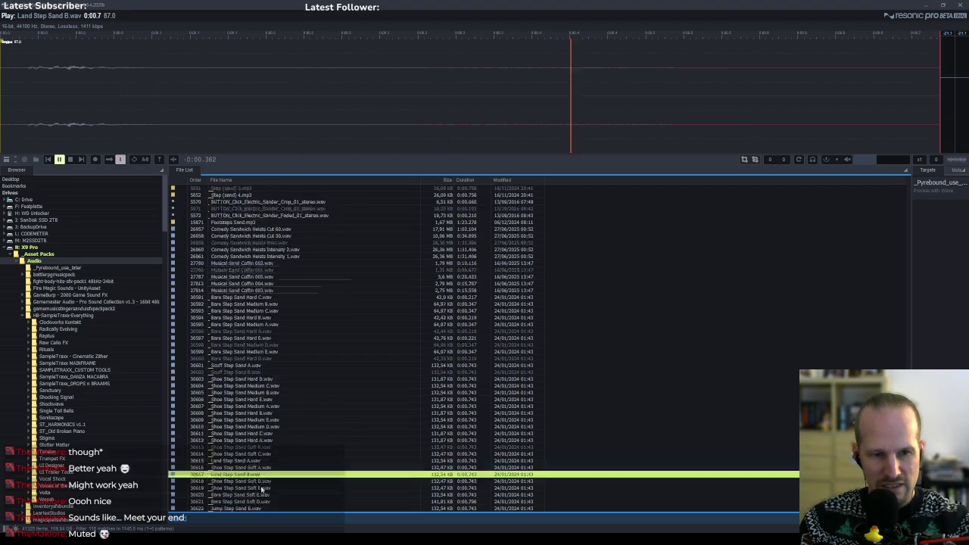
# Audition further sand files: Ant Step Sand E, Beetle Step Sand B, Fall Sand B, Bare Step Sand Soft A.
pyautogui.scroll(-5, 259, 485)
pyautogui.click(258, 494)
pyautogui.scroll(-3, 258, 492)
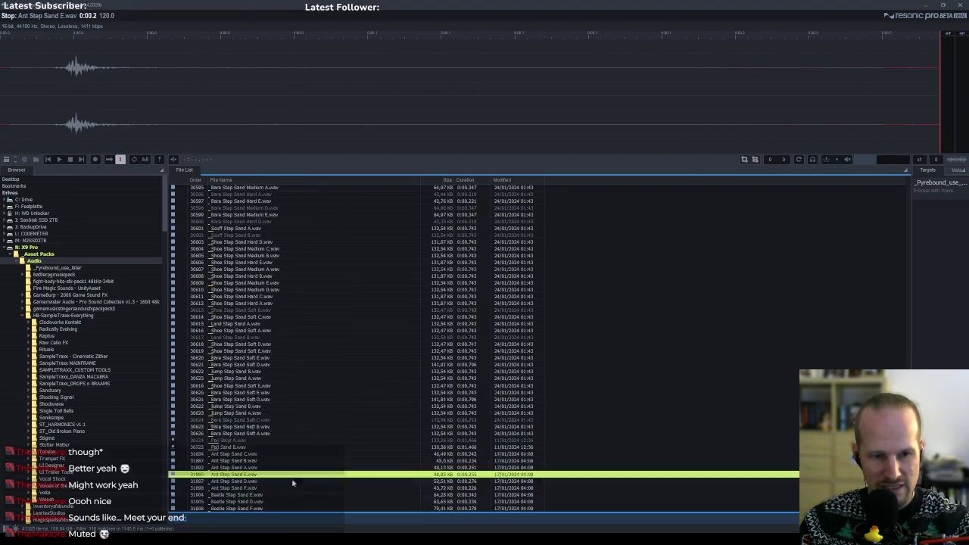
pyautogui.click(254, 471)
pyautogui.click(250, 487)
pyautogui.click(250, 501)
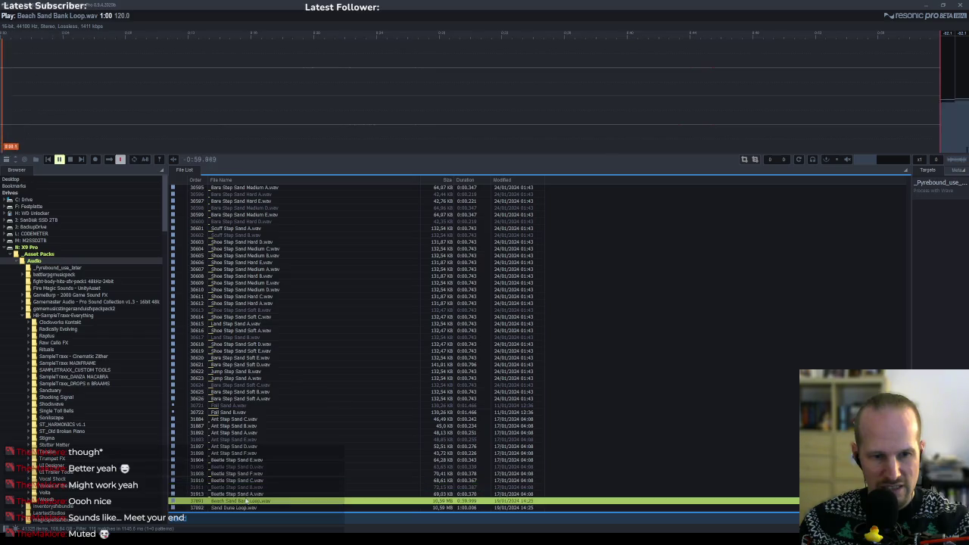
pyautogui.click(252, 507)
pyautogui.click(254, 487)
pyautogui.click(254, 426)
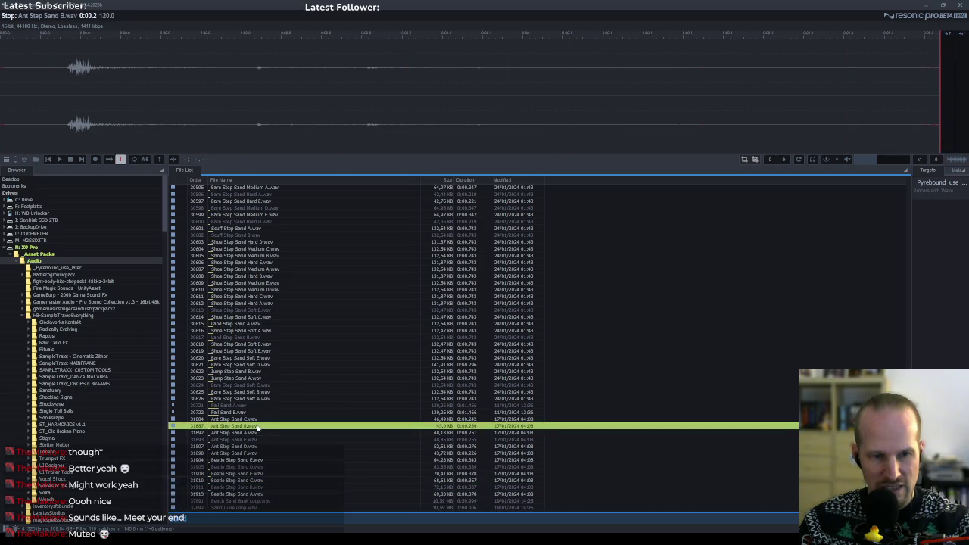
pyautogui.click(247, 412)
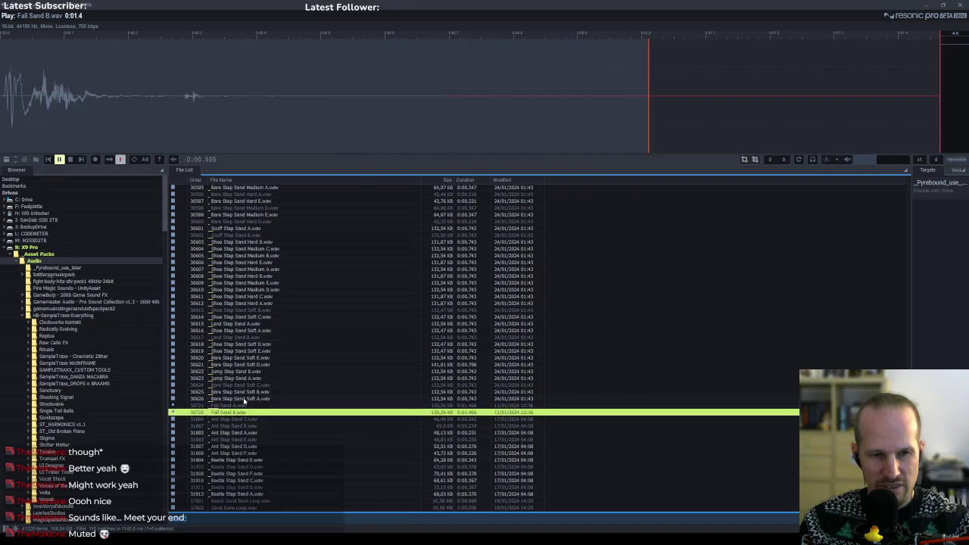
pyautogui.click(243, 398)
pyautogui.click(103, 521)
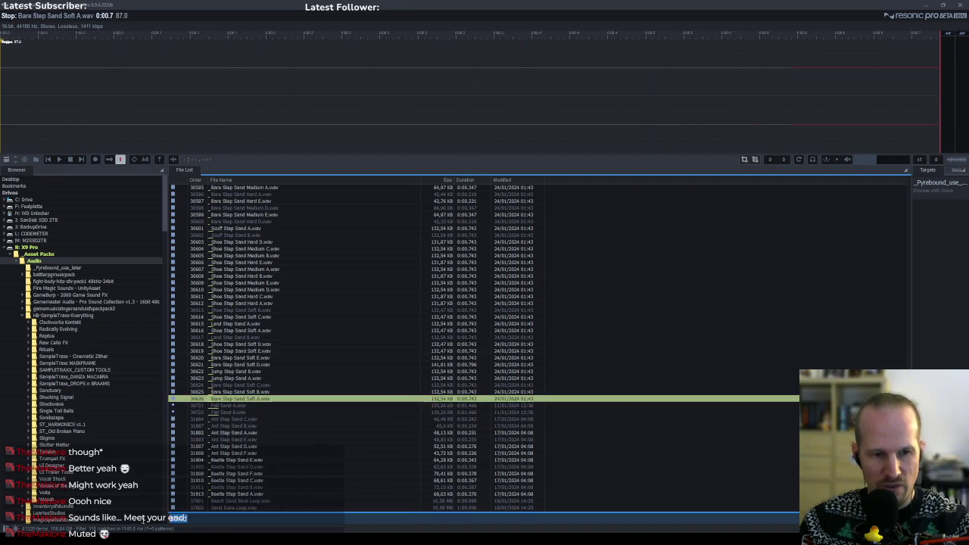
pyautogui.click(103, 521)
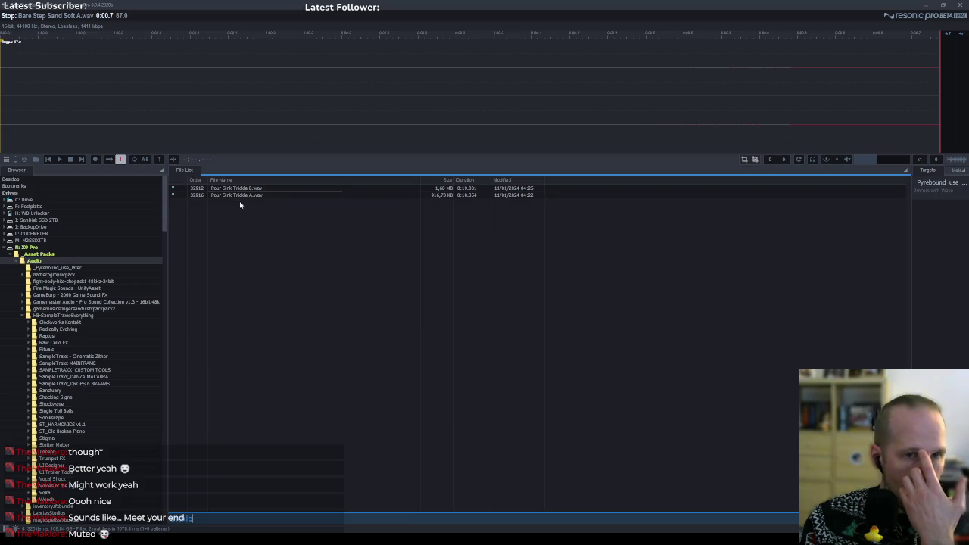
# Audition Pour Sink Trickle B and A, then stop playback and clear the filter.
pyautogui.press('Down')
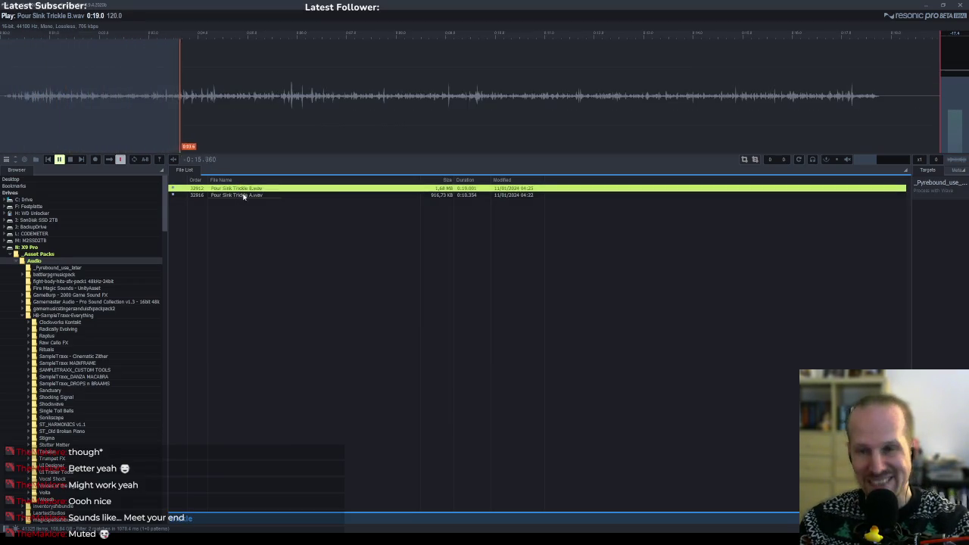
pyautogui.click(244, 195)
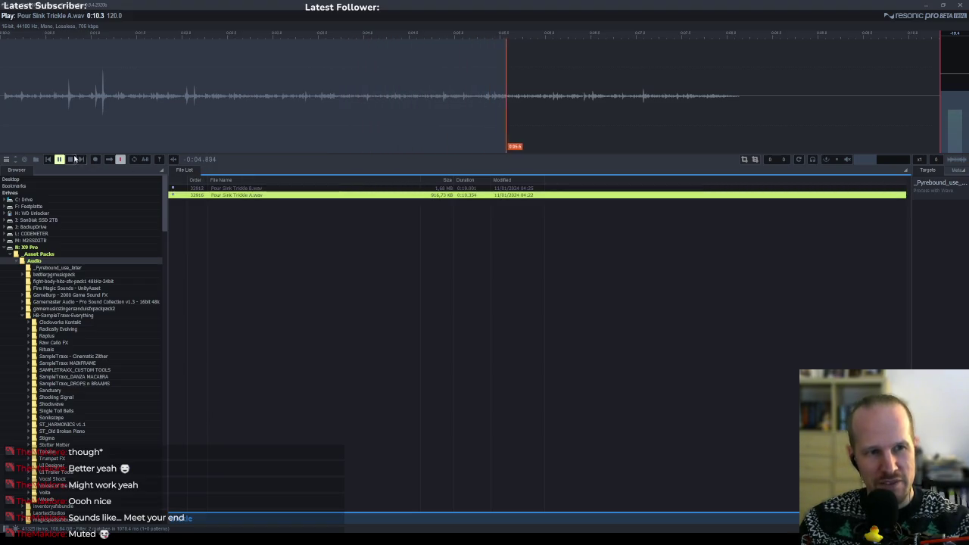
pyautogui.click(70, 159)
pyautogui.click(198, 520)
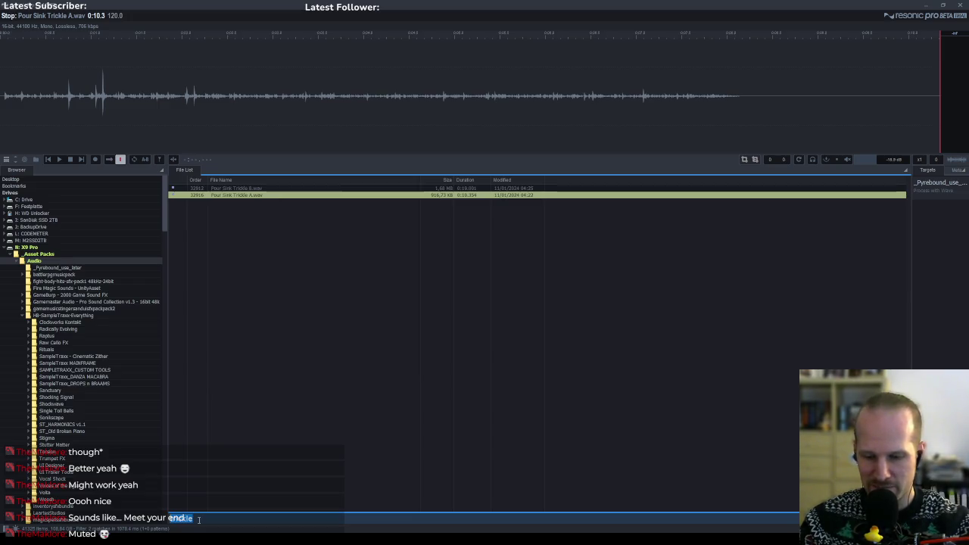
pyautogui.press('BackSpace')
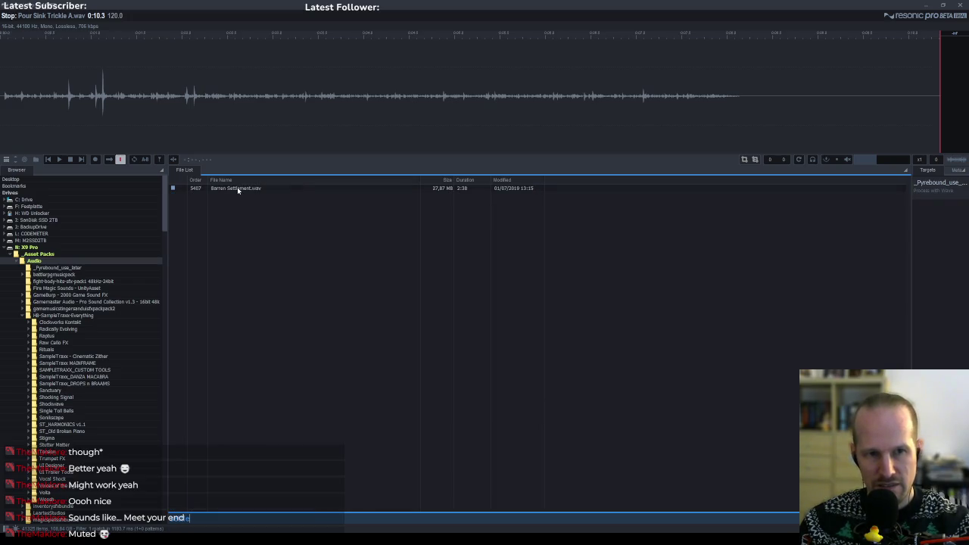
pyautogui.moveTo(198, 512); pyautogui.dragTo(117, 519)
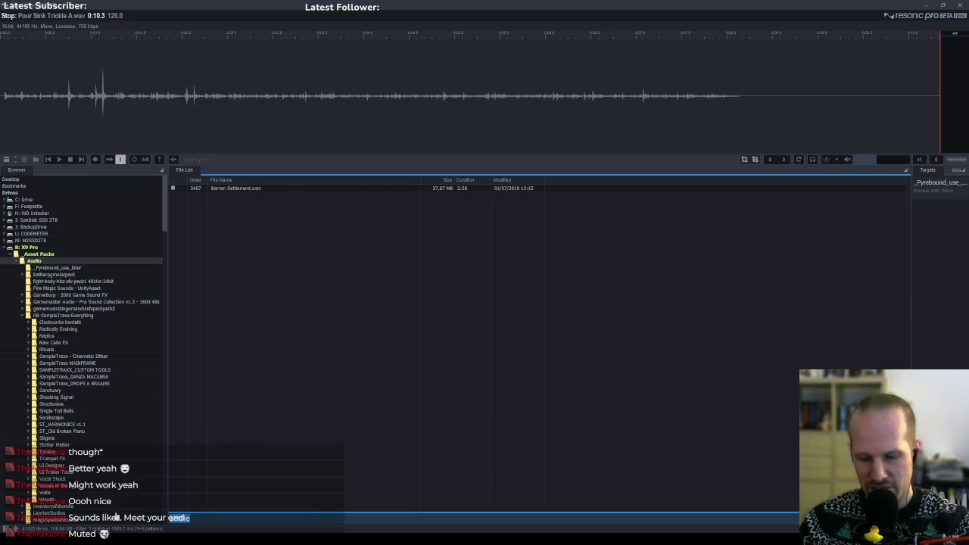
pyautogui.press('BackSpace')
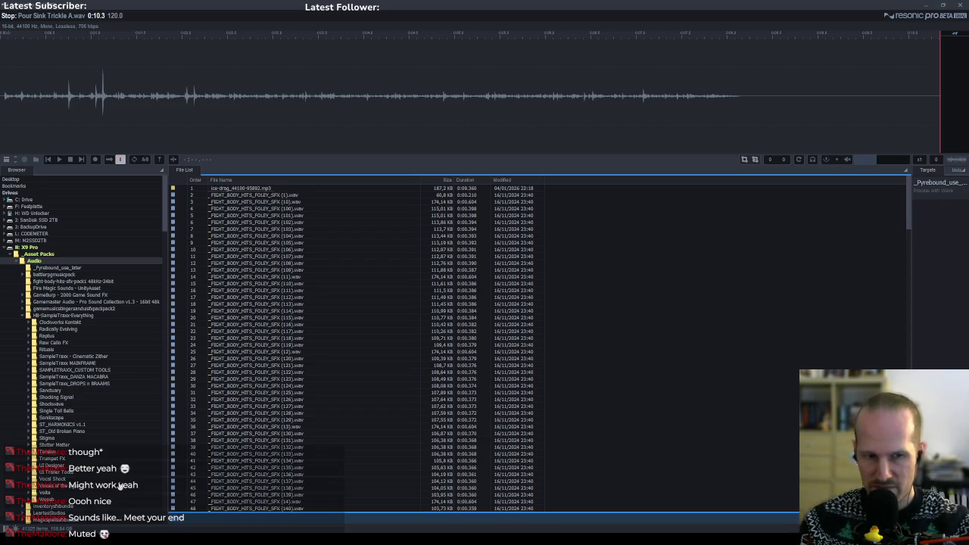
# Filter for 'dirt' and audition dirt footsteps, bullet_impact_dirt_05 and gravel debris 02, 01 and 05.
pyautogui.write('dirt')
pyautogui.click(292, 249)
pyautogui.click(269, 366)
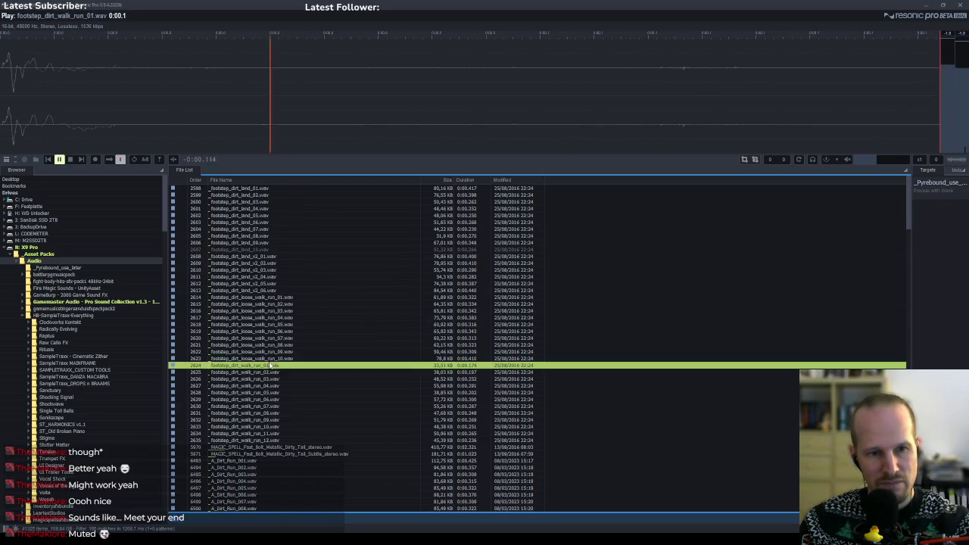
pyautogui.scroll(-4, 265, 369)
pyautogui.click(264, 366)
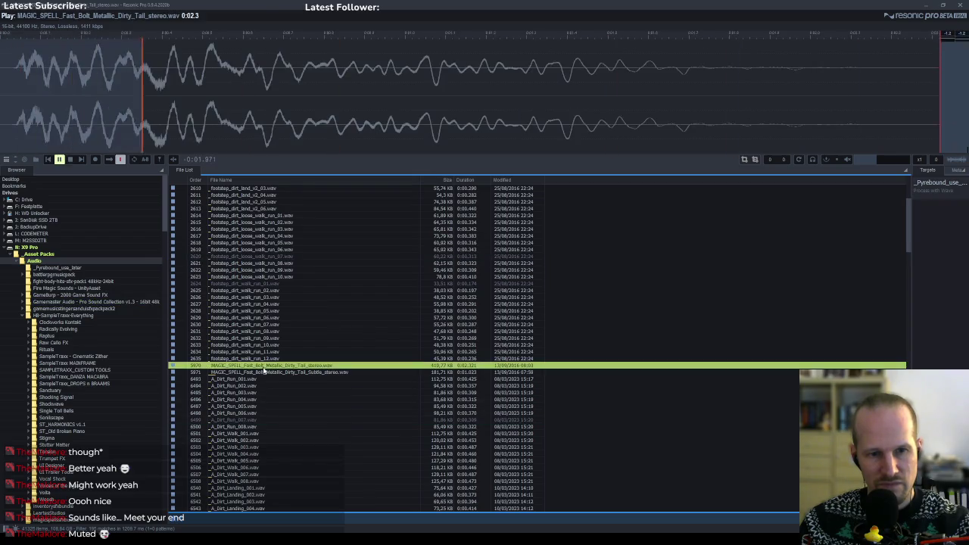
pyautogui.scroll(-10, 263, 371)
pyautogui.click(264, 393)
pyautogui.click(262, 339)
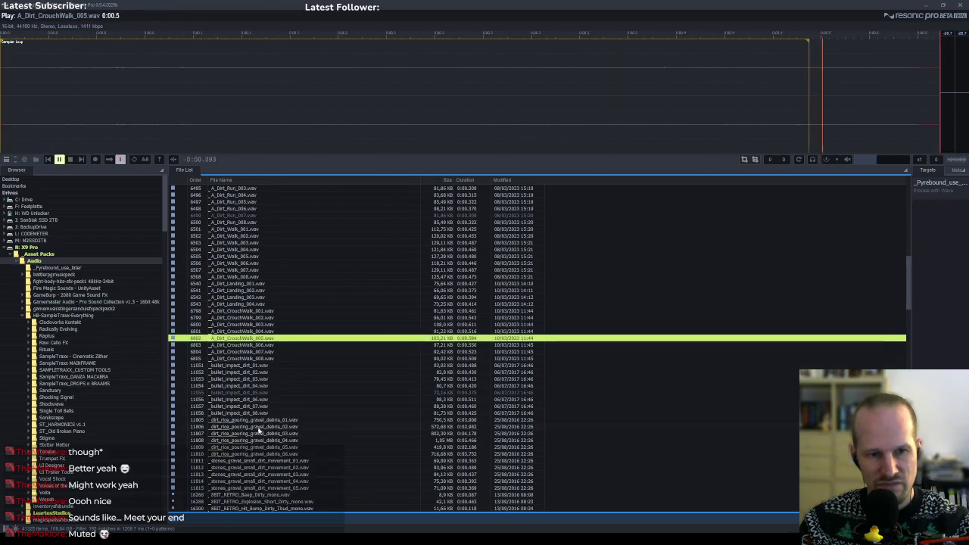
pyautogui.click(259, 427)
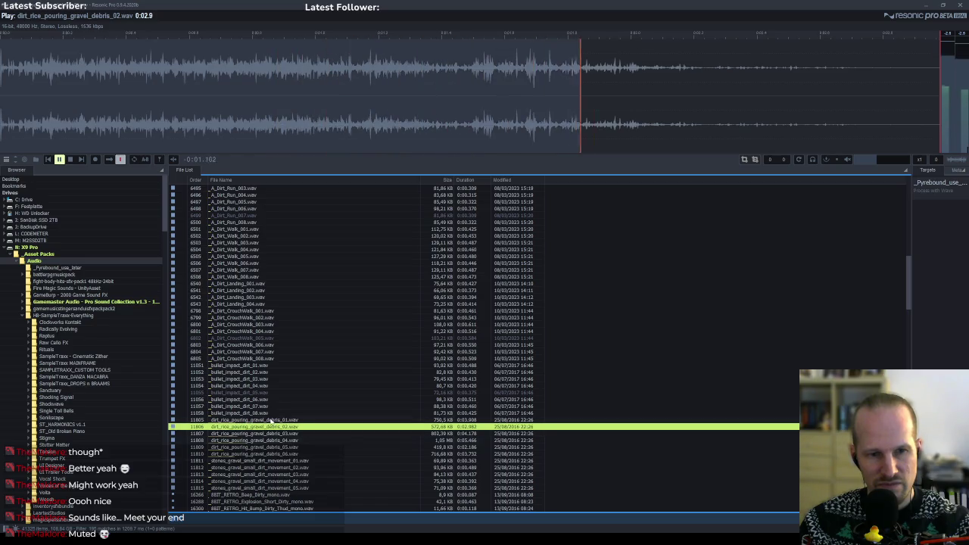
pyautogui.click(270, 421)
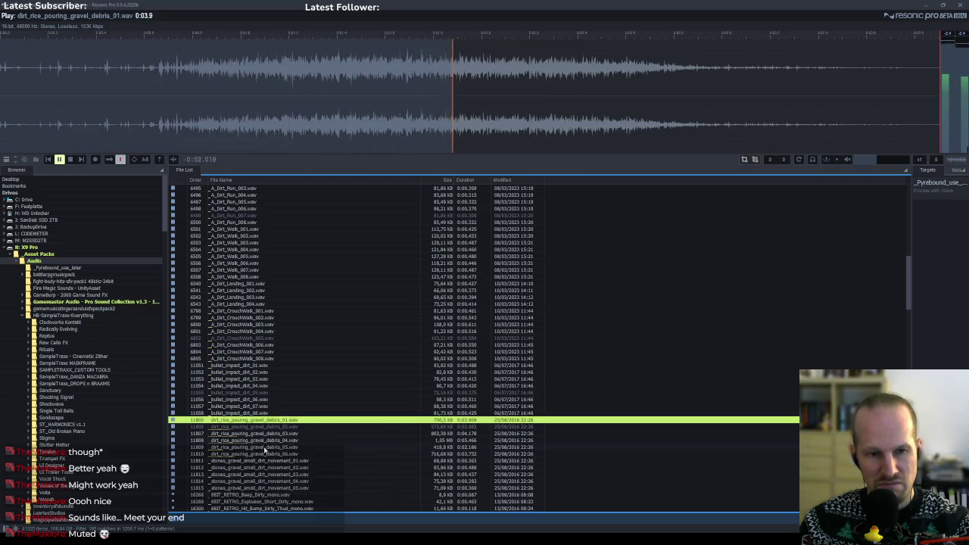
pyautogui.click(265, 448)
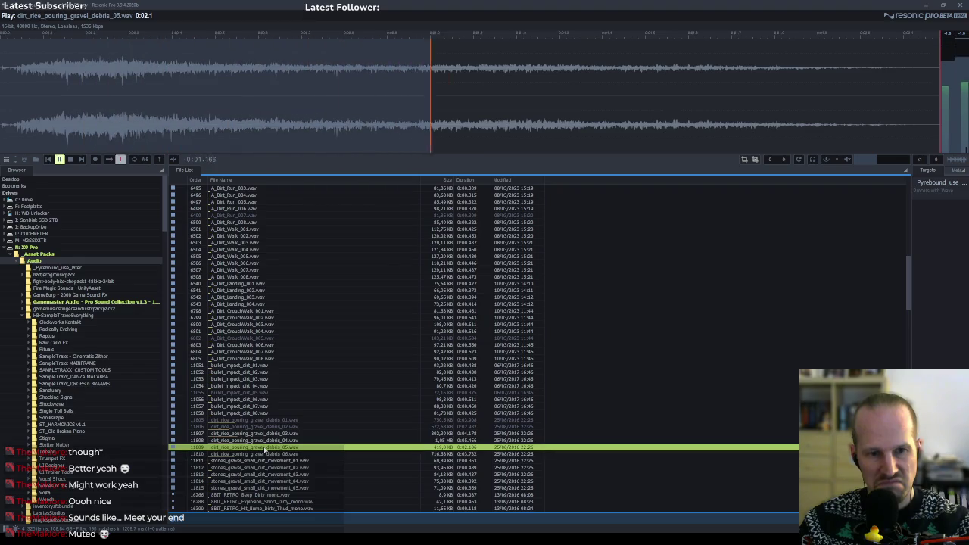
# Compare a few other sounds and settle on dirt_rice_pouring_gravel_debris_06.wav.
pyautogui.click(418, 454)
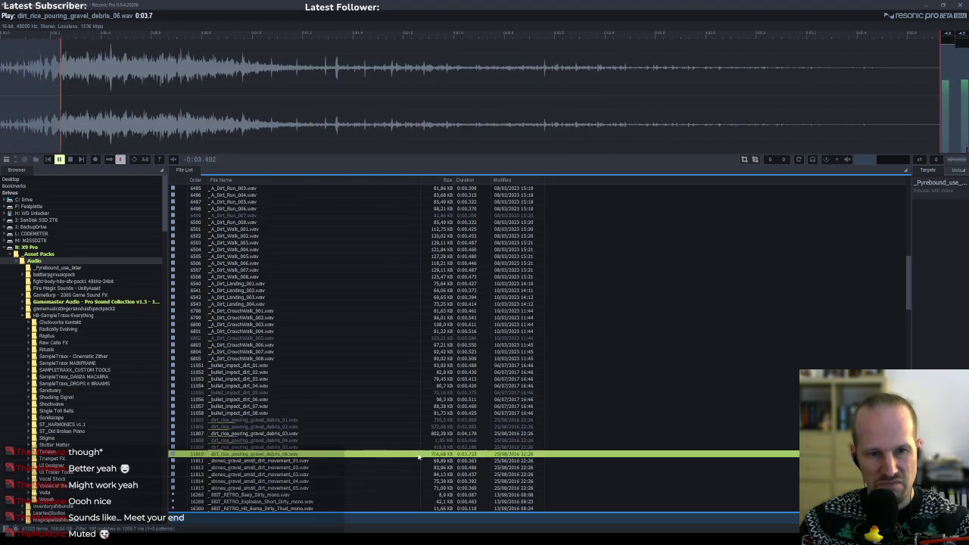
pyautogui.scroll(-5, 370, 427)
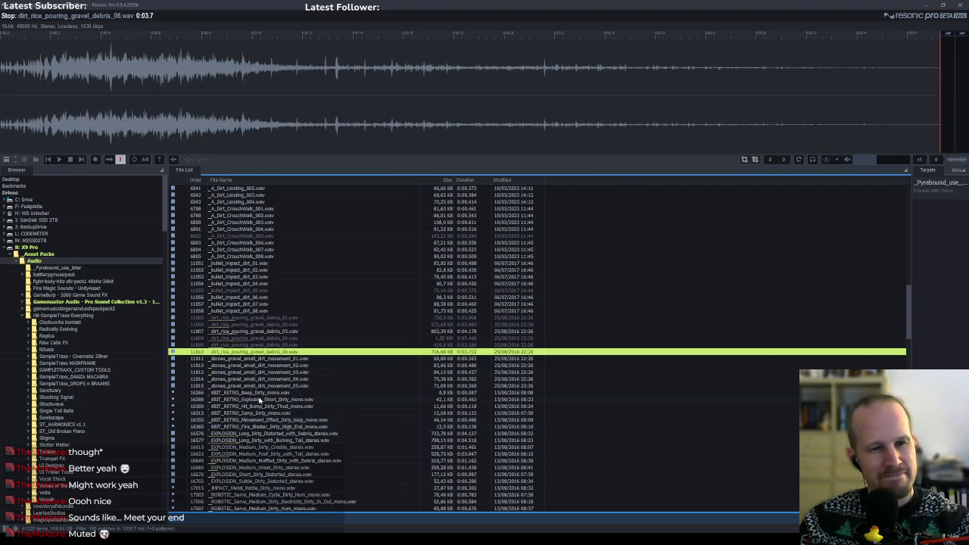
pyautogui.click(260, 399)
pyautogui.click(262, 393)
pyautogui.click(266, 353)
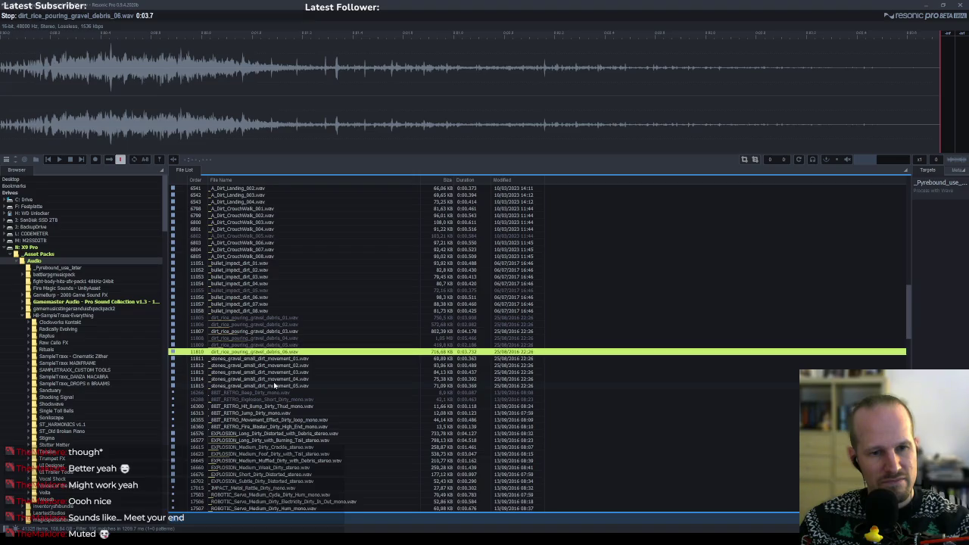
pyautogui.scroll(-4, 274, 386)
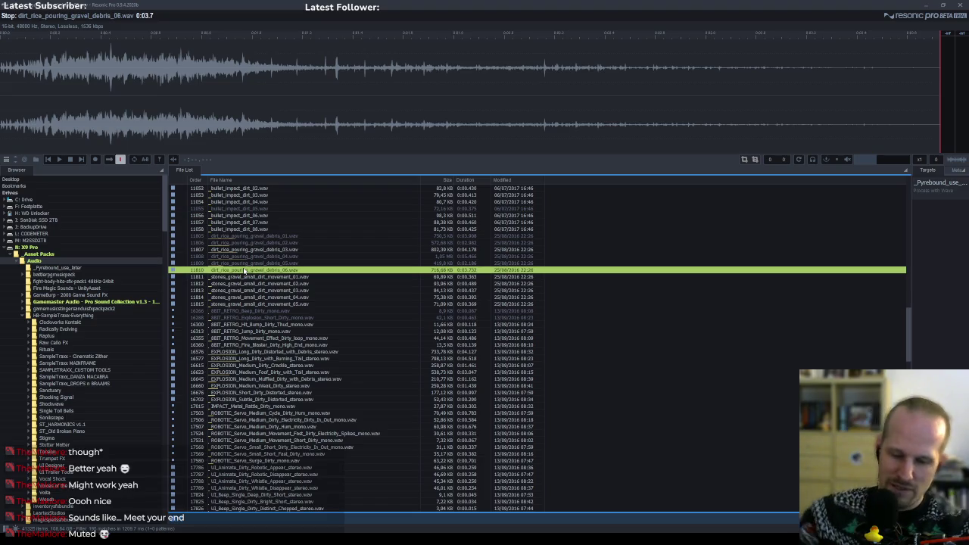
# Launch Reason 10 from the system search, then return to the GameMaker project.
pyautogui.press('super')
pyautogui.write('reason')
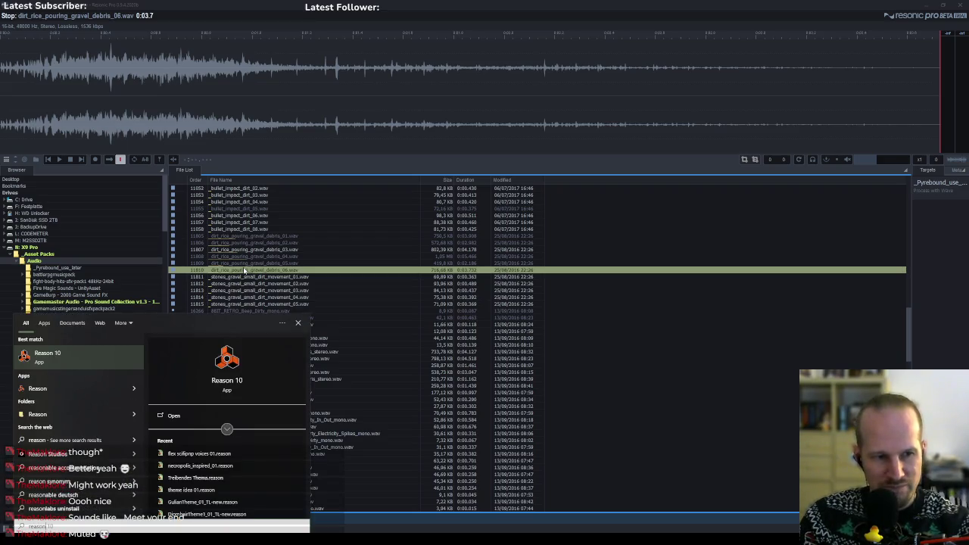
pyautogui.press('Return')
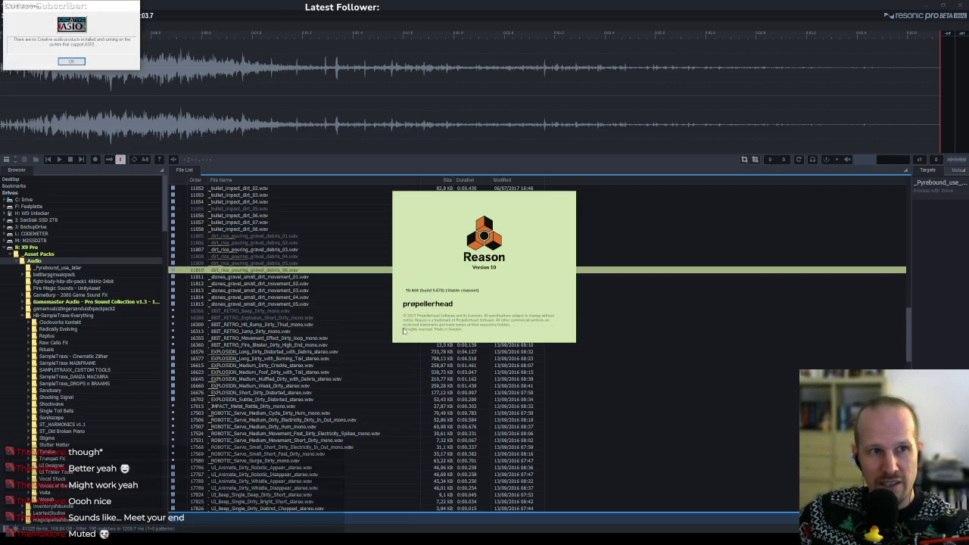
pyautogui.hotkey('alt', 'Tab')
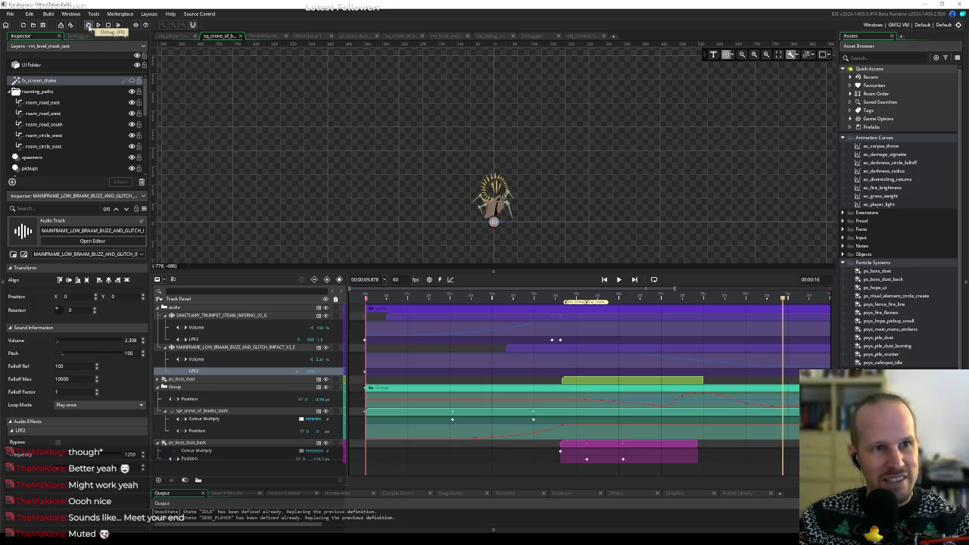
# Run Pyrebound in debug mode and choose PLAY on its title menu.
pyautogui.click(88, 26)
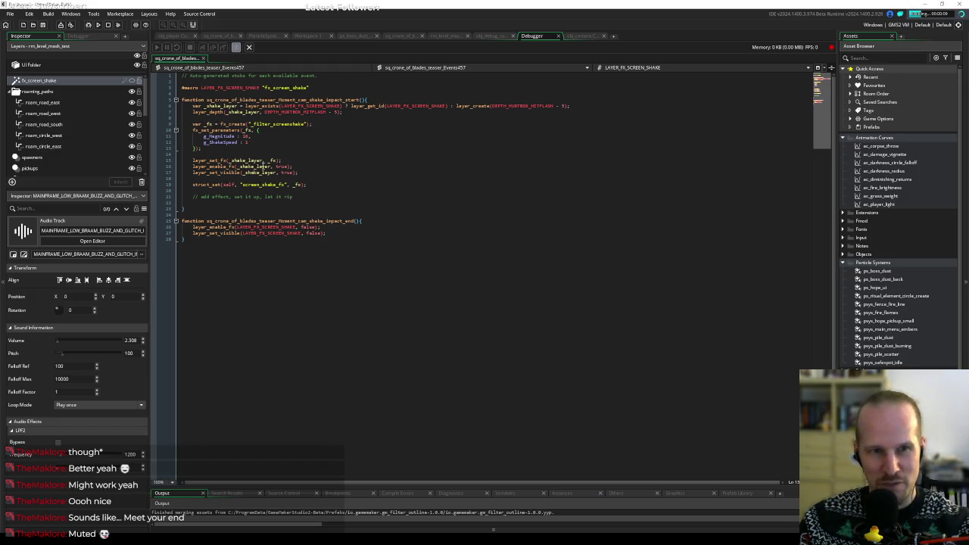
pyautogui.click(231, 150)
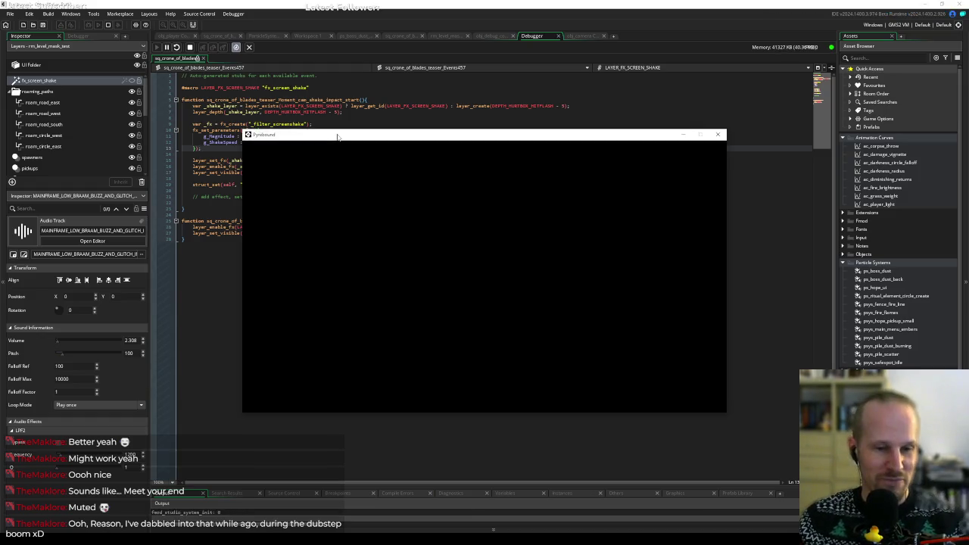
pyautogui.press('Return')
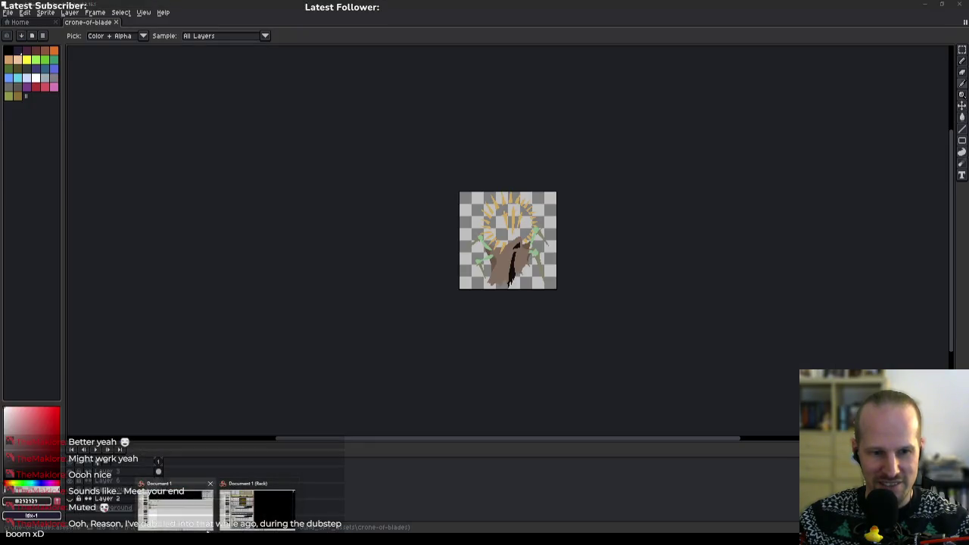
# Dock Reason's sequencer on the right half of the screen and the rack on the left.
pyautogui.click(228, 512)
pyautogui.click(291, 489)
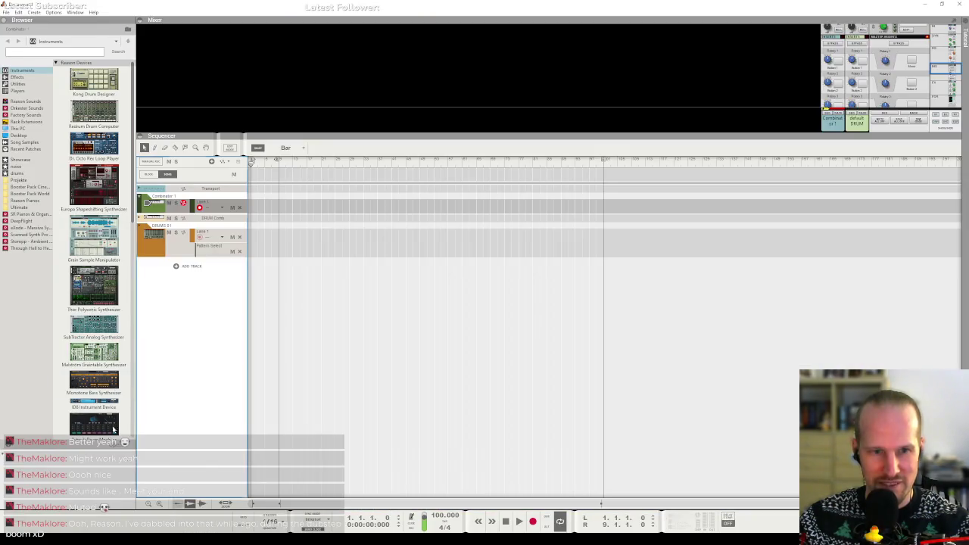
pyautogui.moveTo(257, 6)
pyautogui.mouseDown()
pyautogui.moveTo(356, 219)
pyautogui.moveTo(863, 161)
pyautogui.moveTo(967, 160)
pyautogui.mouseUp()
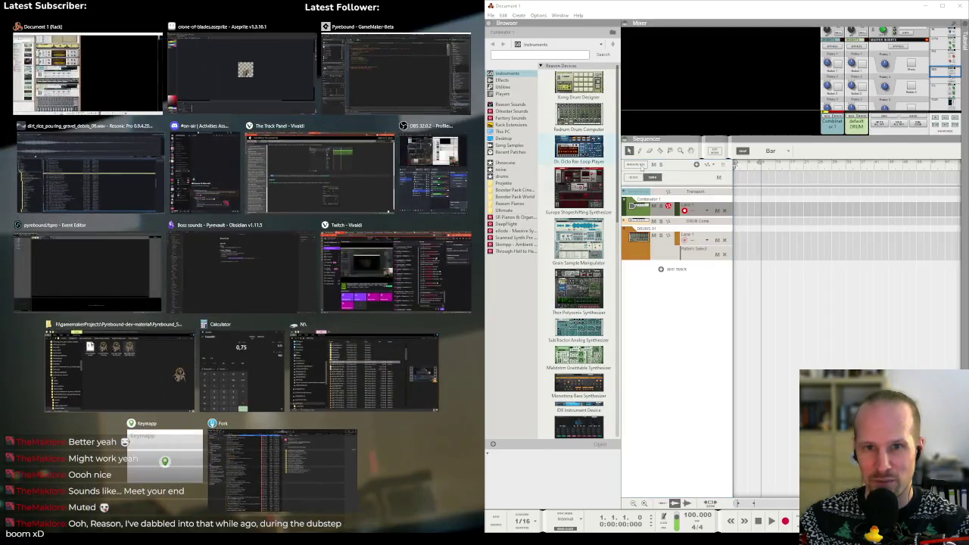
pyautogui.click(106, 86)
pyautogui.scroll(-2, 155, 343)
pyautogui.scroll(-3, 155, 343)
pyautogui.scroll(6, 155, 343)
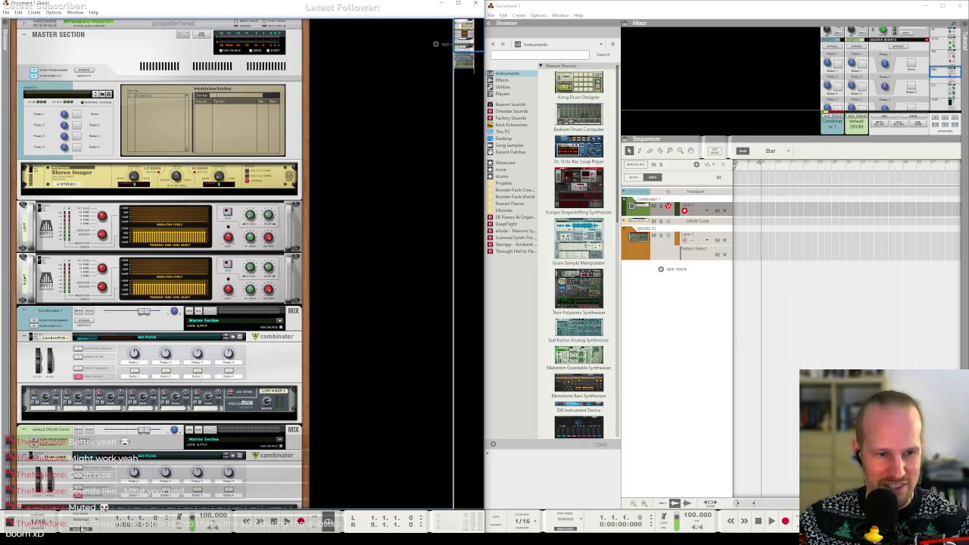
# Drag dirt_rice_pouring_gravel_debris_06.wav from Resonic Pro into Reason's sequencer as a new audio track.
pyautogui.hotkey('alt', 'Tab')
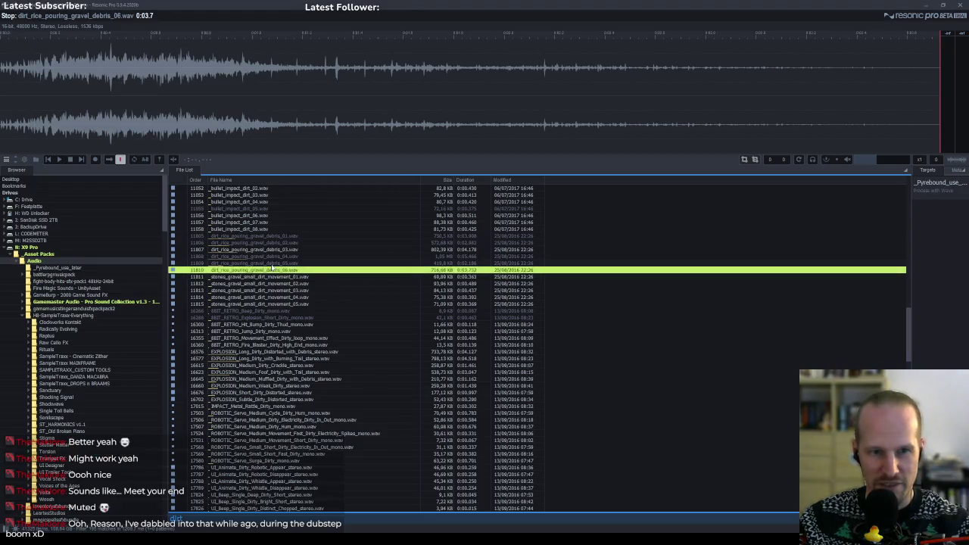
pyautogui.moveTo(271, 268)
pyautogui.mouseDown()
pyautogui.moveTo(437, 284)
pyautogui.moveTo(402, 290)
pyautogui.moveTo(380, 315)
pyautogui.moveTo(389, 319)
pyautogui.moveTo(815, 227)
pyautogui.moveTo(752, 278)
pyautogui.moveTo(752, 203)
pyautogui.moveTo(748, 217)
pyautogui.moveTo(741, 196)
pyautogui.moveTo(743, 278)
pyautogui.moveTo(767, 274)
pyautogui.moveTo(746, 277)
pyautogui.mouseUp()
pyautogui.hotkey('alt', 'Tab')
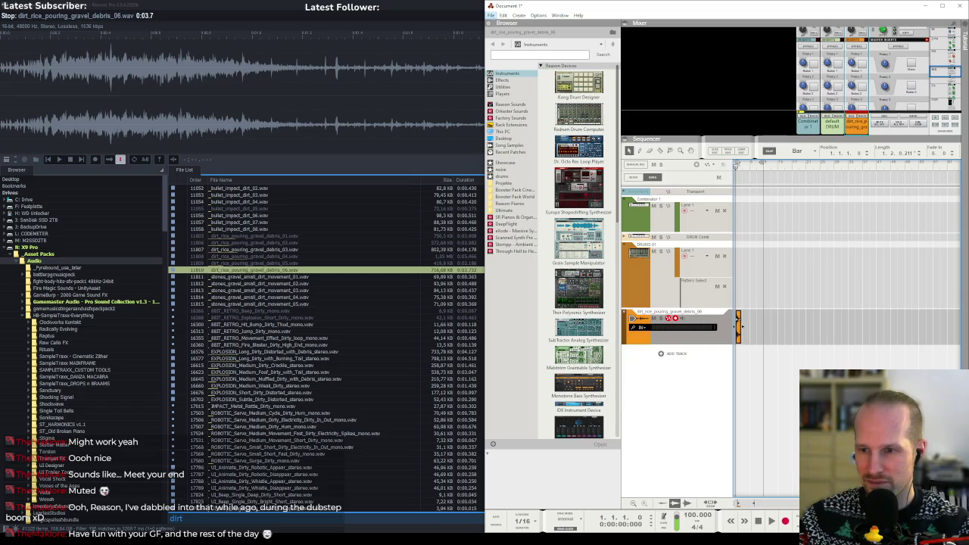
# Lengthen the debris clip slightly and lower its mixer fader to -19.56 dB, replaying to check.
pyautogui.moveTo(739, 326); pyautogui.dragTo(744, 326)
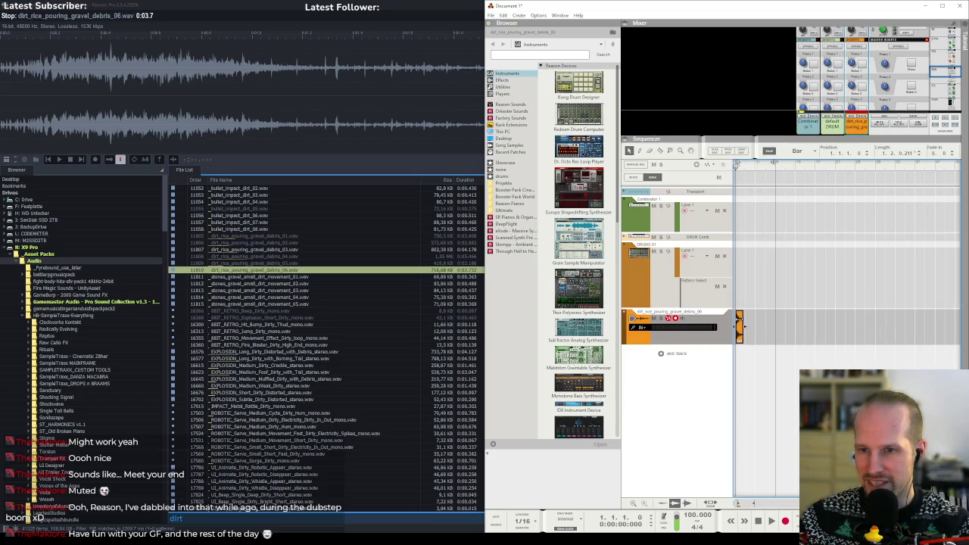
pyautogui.scroll(5, 744, 326)
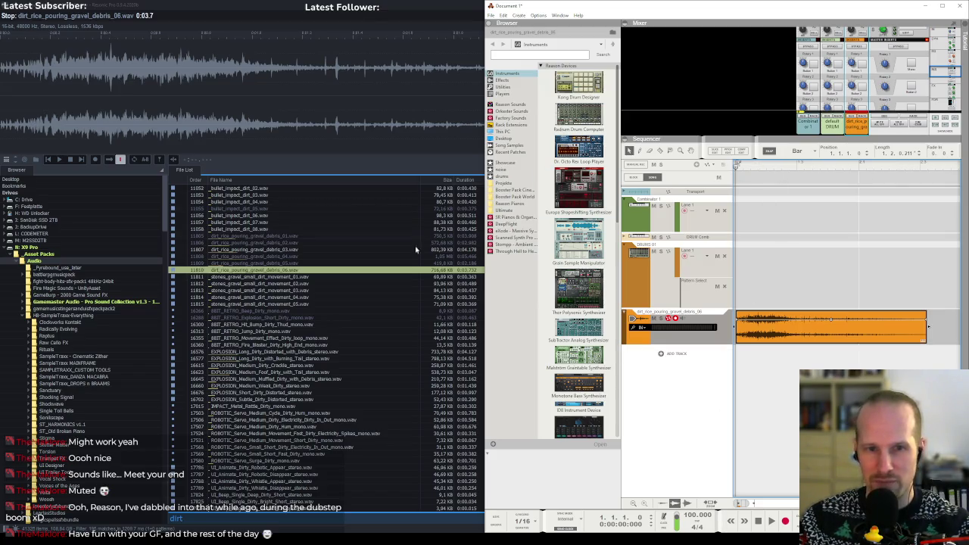
pyautogui.hotkey('alt', 'Tab')
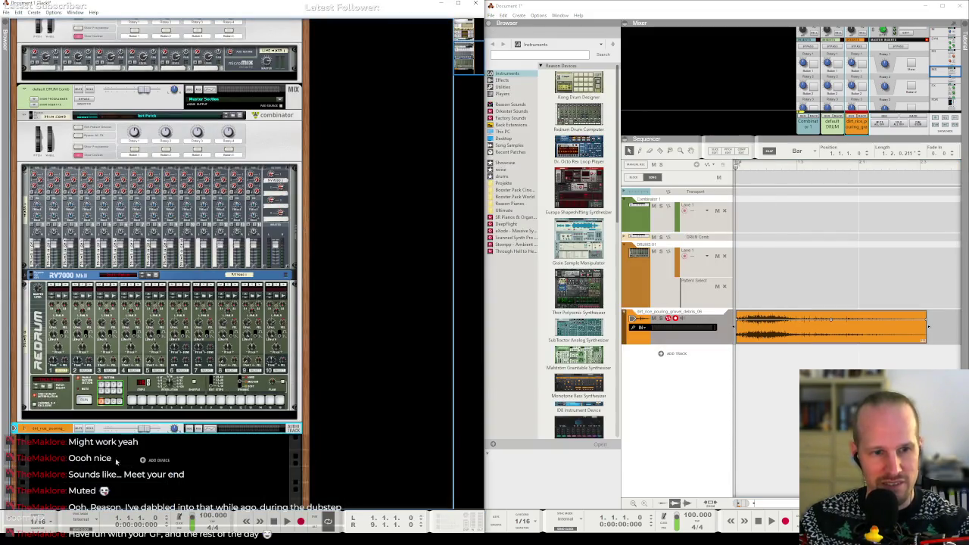
pyautogui.click(22, 430)
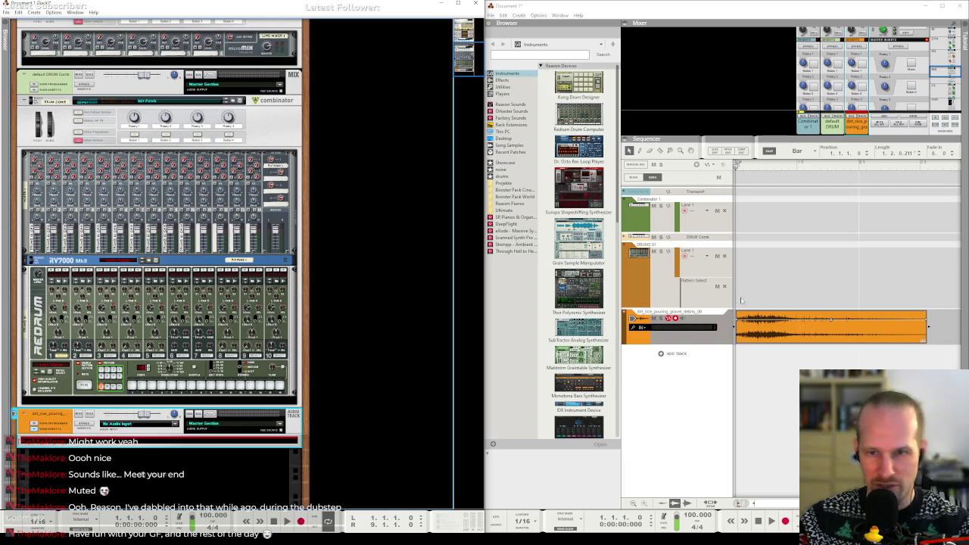
pyautogui.click(769, 524)
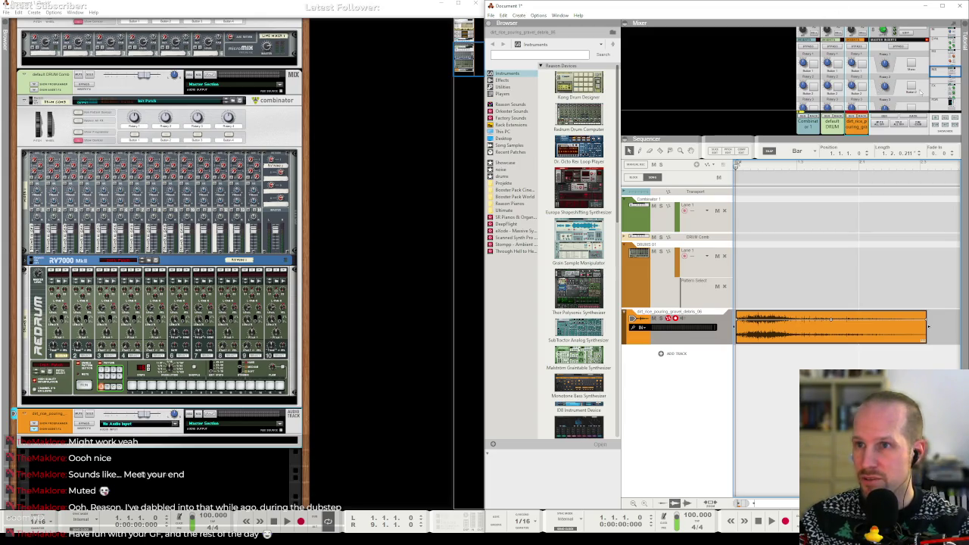
pyautogui.scroll(-5, 920, 92)
pyautogui.moveTo(865, 65); pyautogui.dragTo(863, 80)
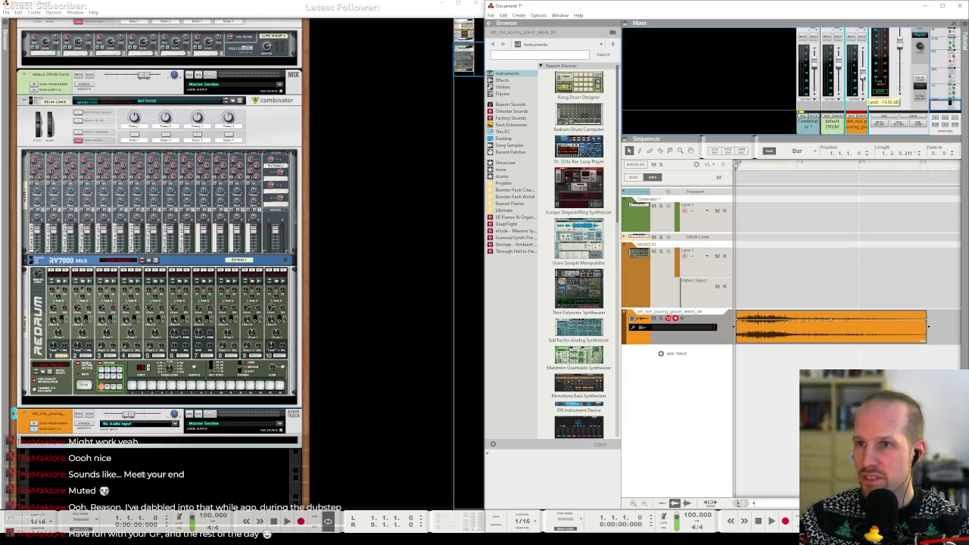
pyautogui.press('space')
pyautogui.press('space')
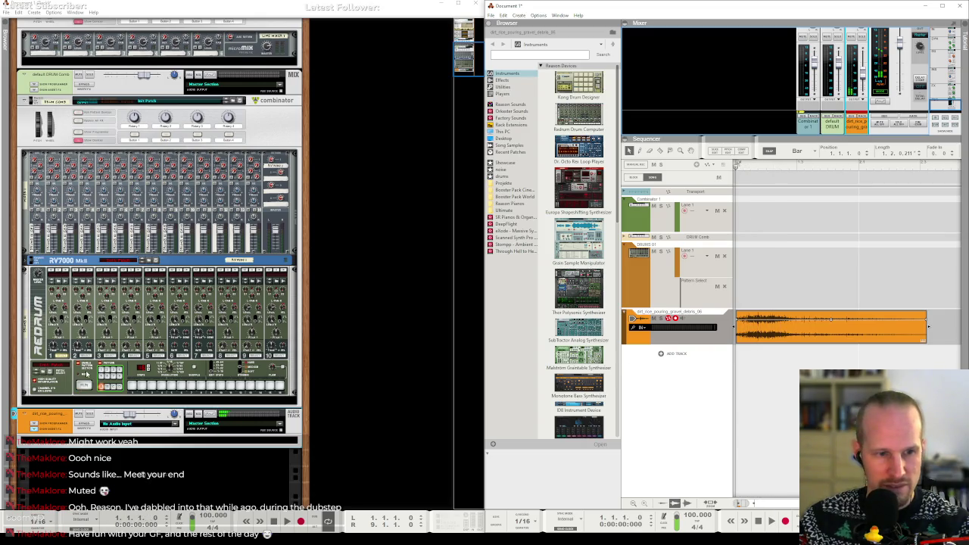
# Insert a Reason effect device from Effects > Reason Devices under the debris audio track.
pyautogui.rightClick(46, 448)
pyautogui.moveTo(110, 273)
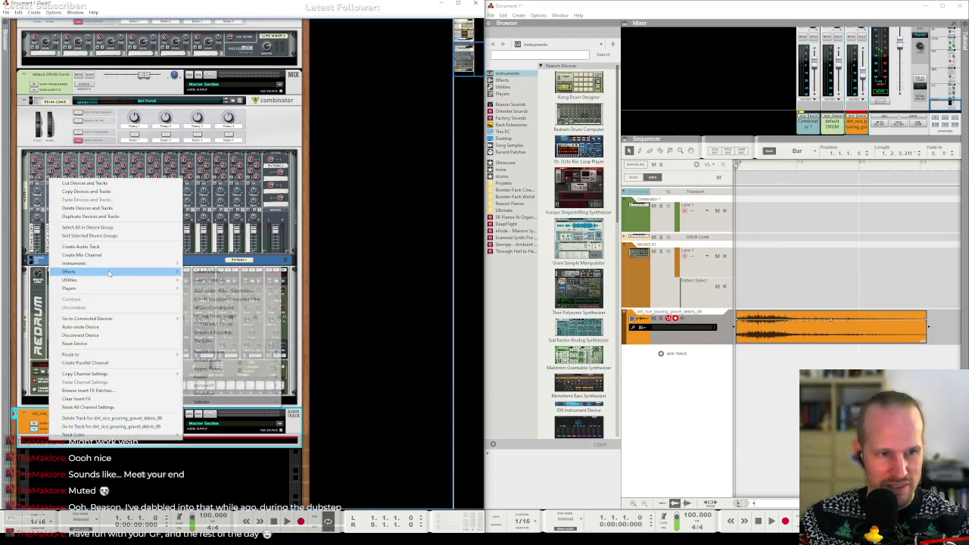
pyautogui.moveTo(227, 351)
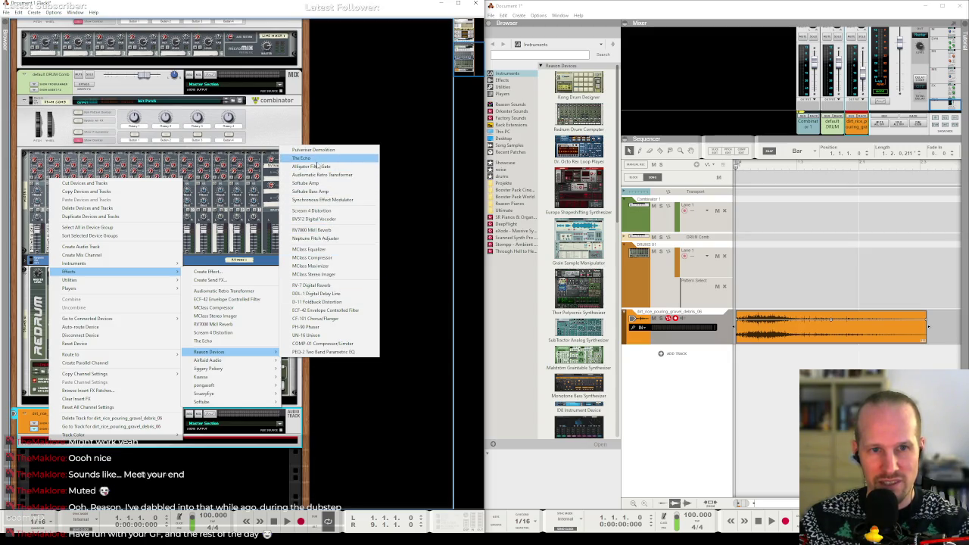
pyautogui.click(326, 310)
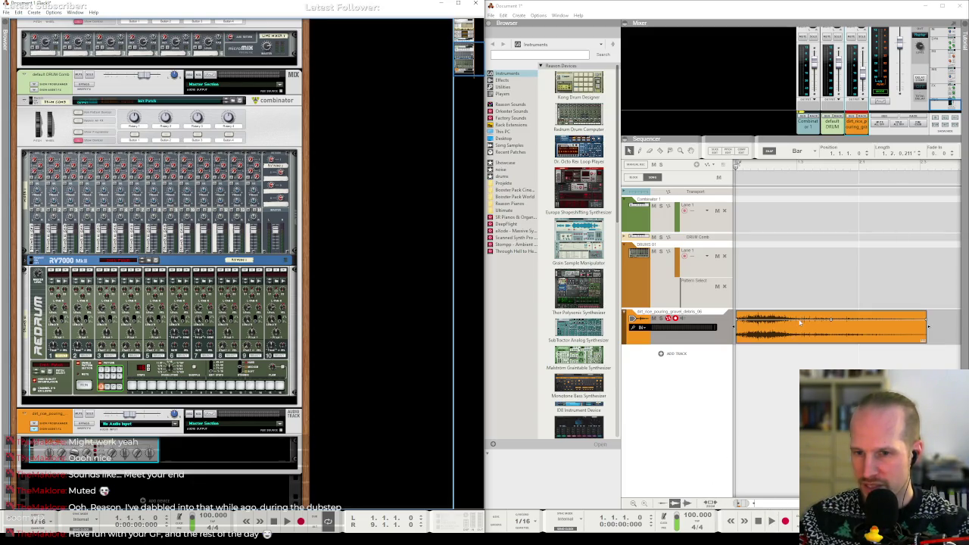
# Select the debris clip and play it through once to hear the effect.
pyautogui.click(835, 304)
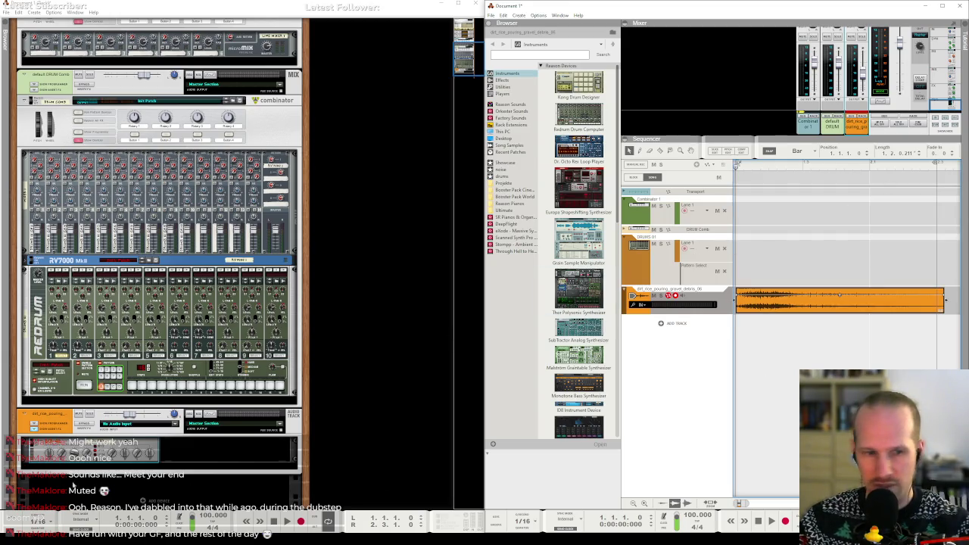
pyautogui.press('space')
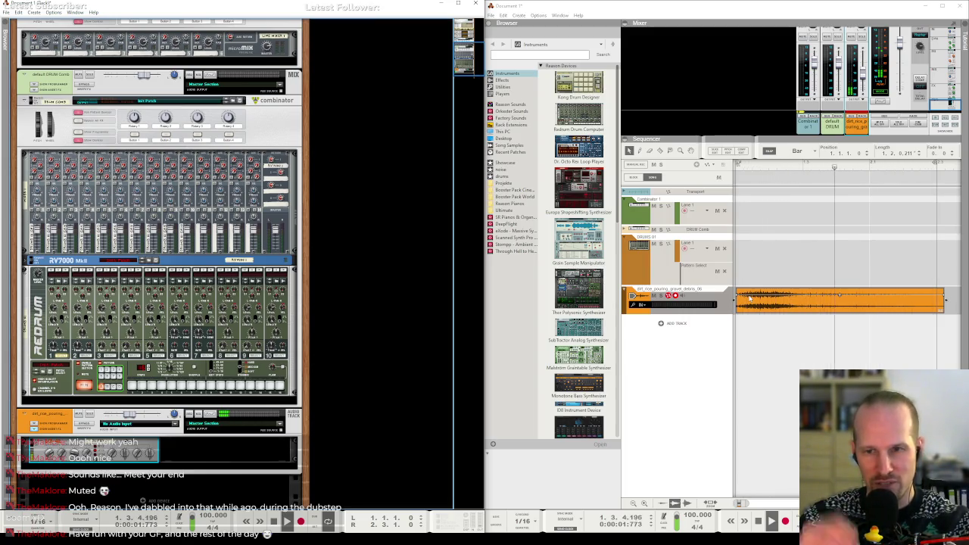
pyautogui.press('space')
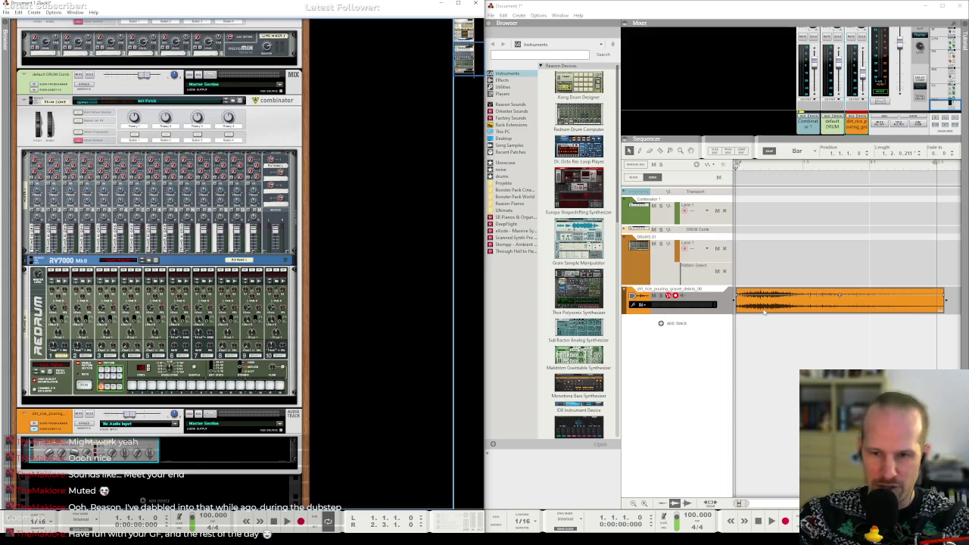
pyautogui.hotkey('alt', 'Tab')
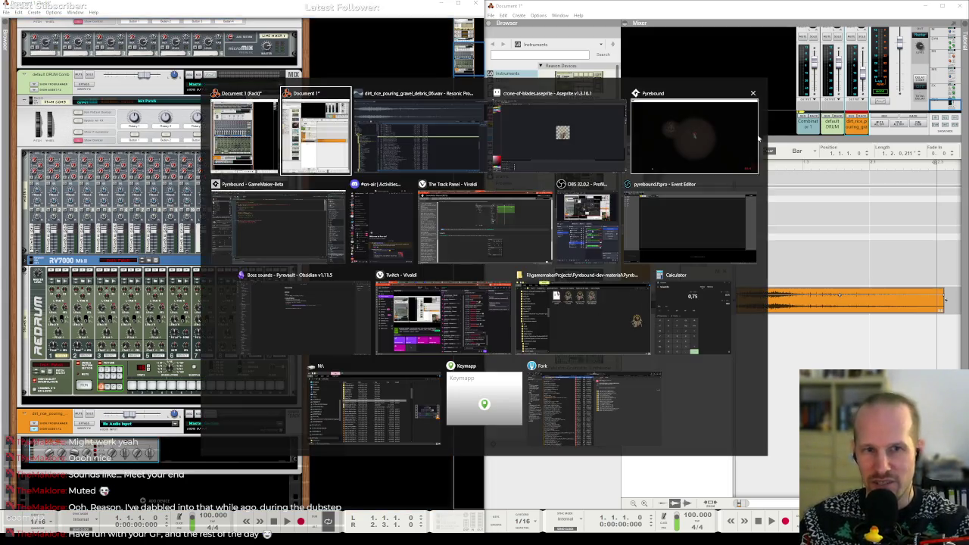
# Bring the running Pyrebound game to the front and show its F1 debug overlay.
pyautogui.hotkey('alt', 'Tab')
pyautogui.press('Tab')
pyautogui.press('Tab')
pyautogui.press('Tab')
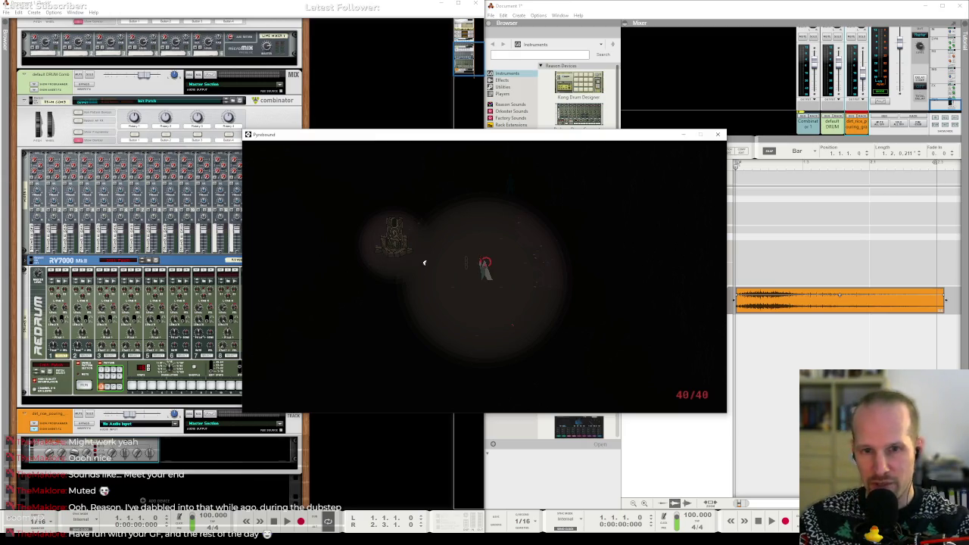
pyautogui.press('F1')
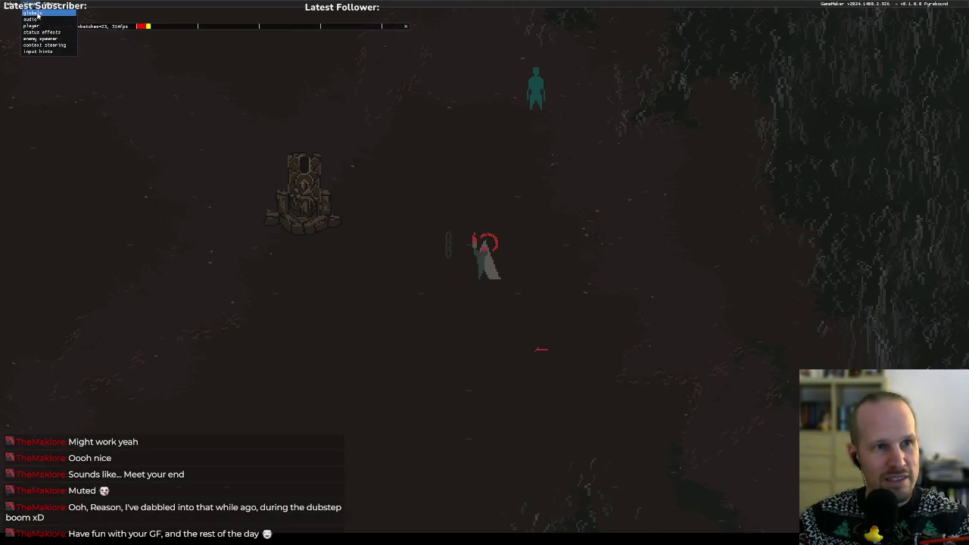
# Trigger 'test boss teaser' from the tutorial section of the player debug panel.
pyautogui.click(34, 25)
pyautogui.click(29, 127)
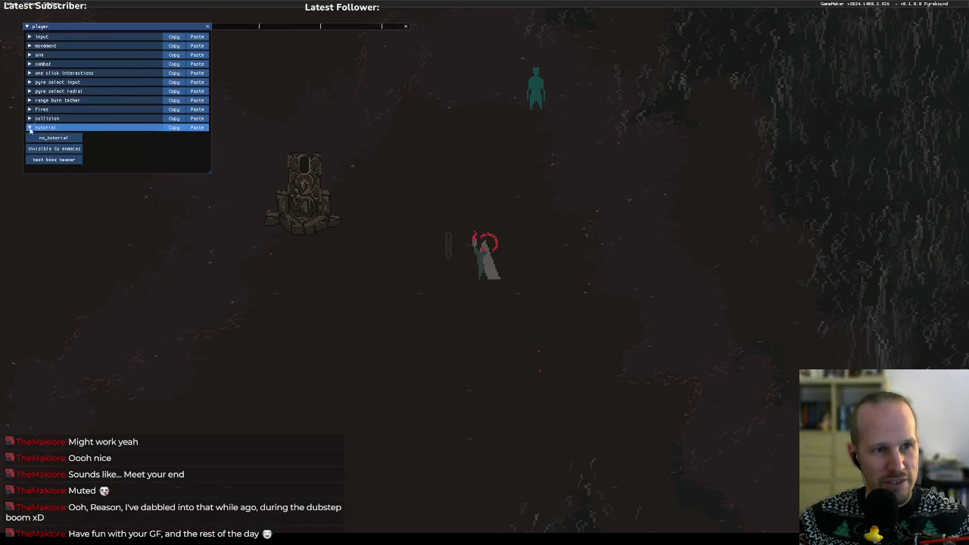
pyautogui.click(47, 161)
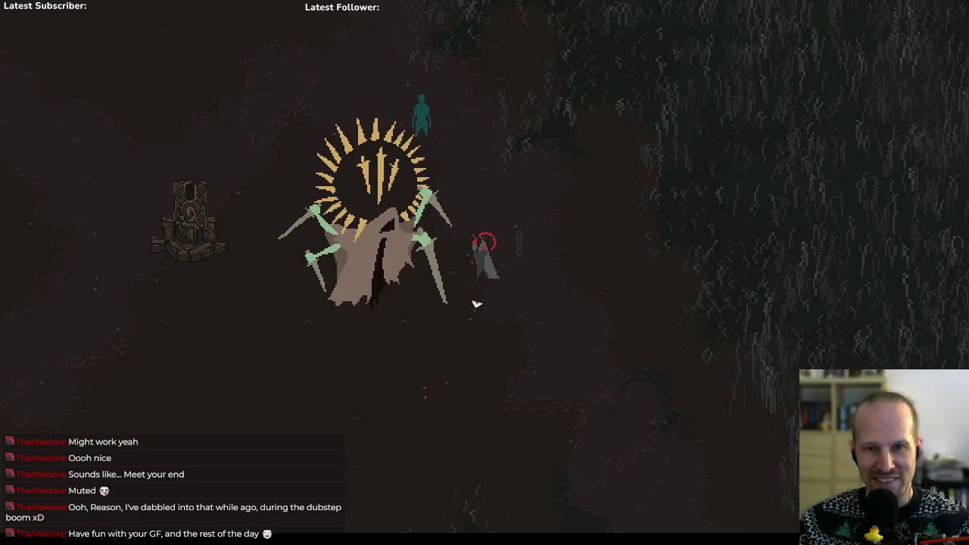
# Walk the player down-right until the boss leaves view, then rerun the boss teaser test.
pyautogui.press('s')
pyautogui.press('d')
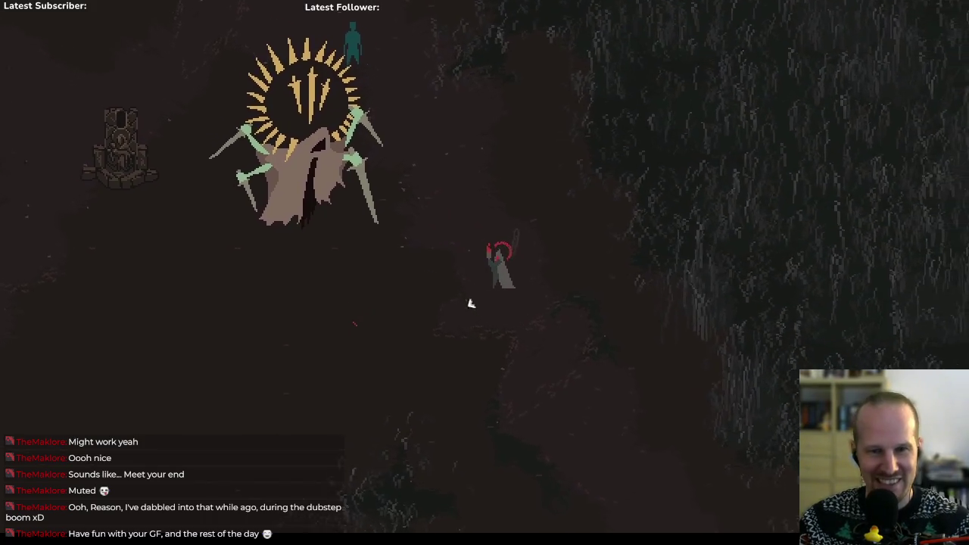
pyautogui.press('s')
pyautogui.press('d')
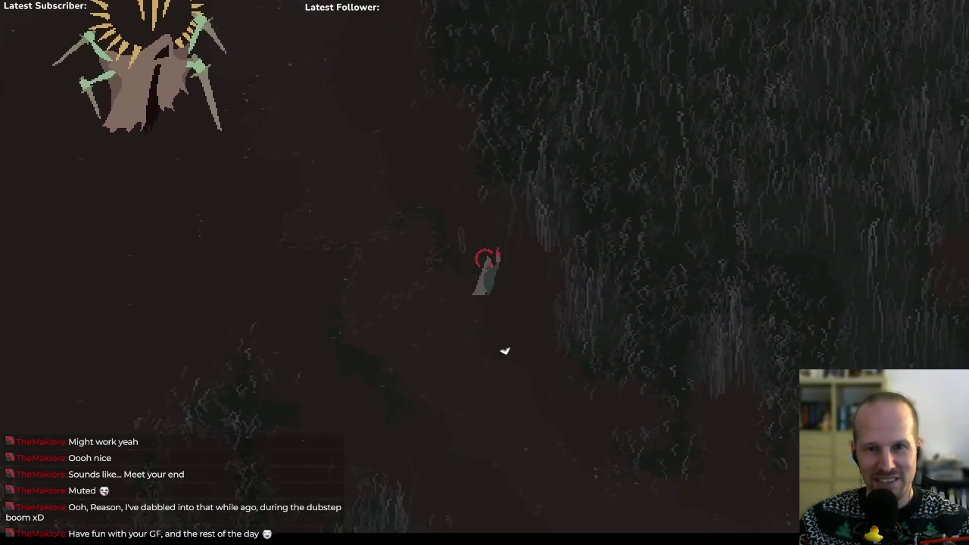
pyautogui.press('s')
pyautogui.press('d')
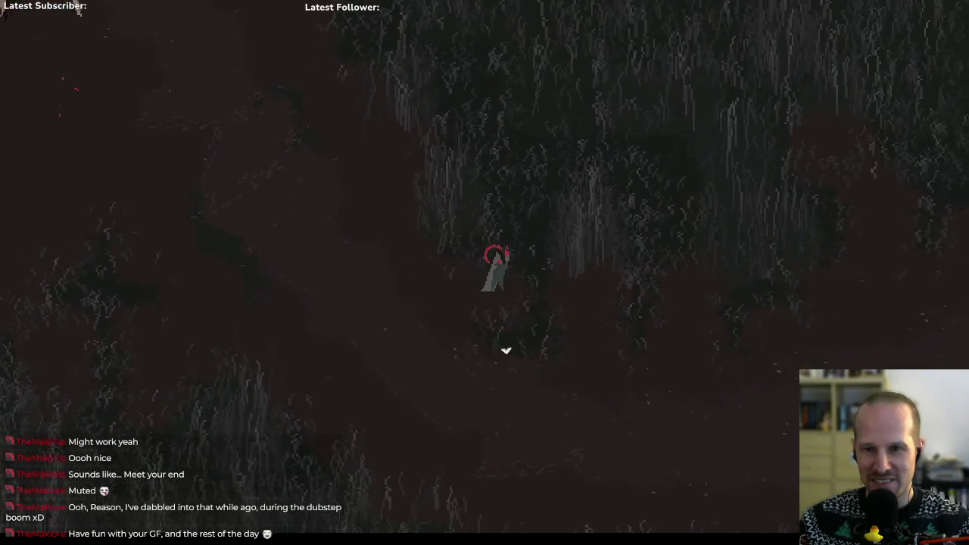
pyautogui.press('F1')
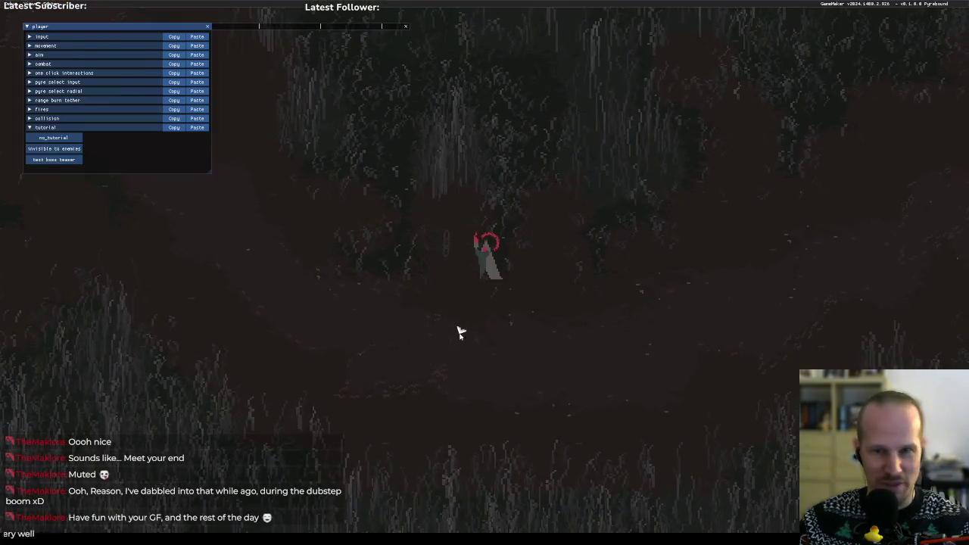
pyautogui.click(54, 159)
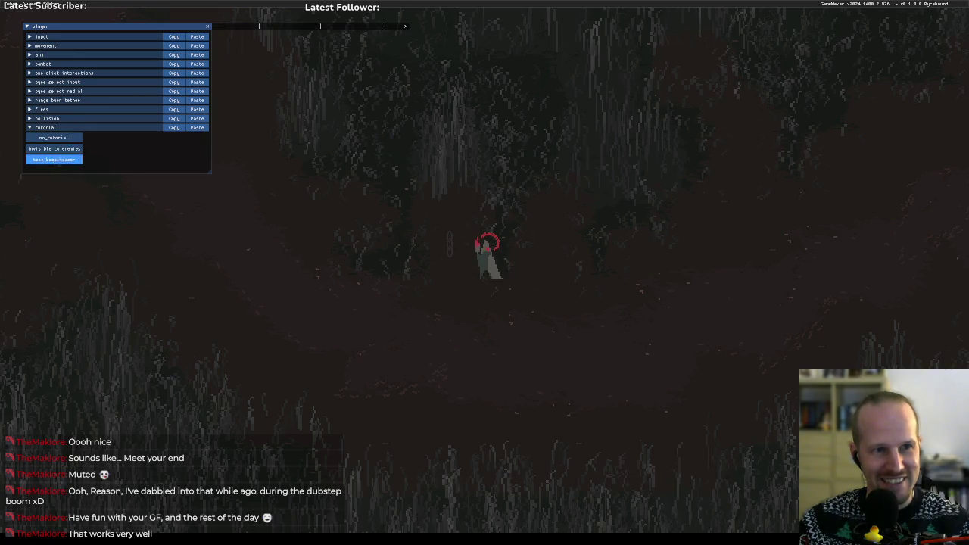
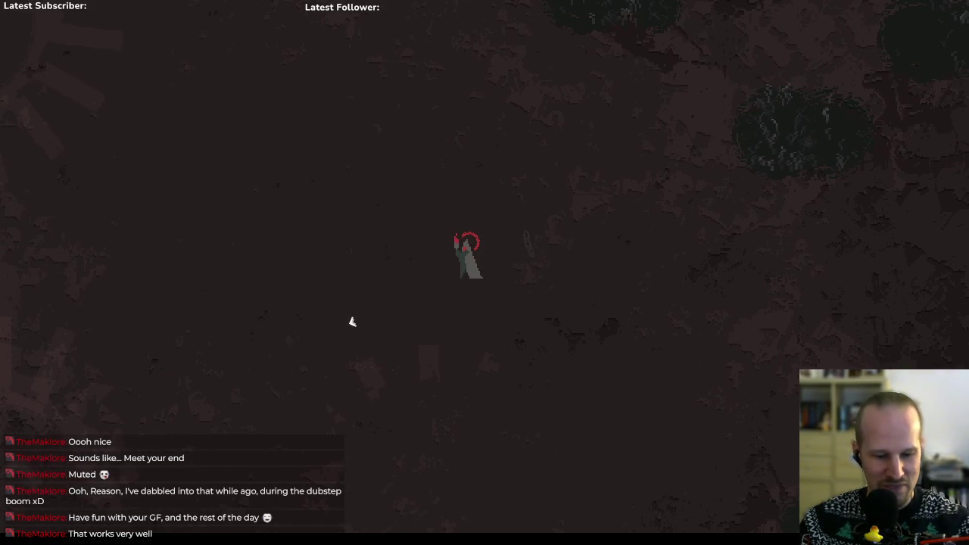
# Check the area overview map, then walk the character right and down through the clearing.
pyautogui.press('m')
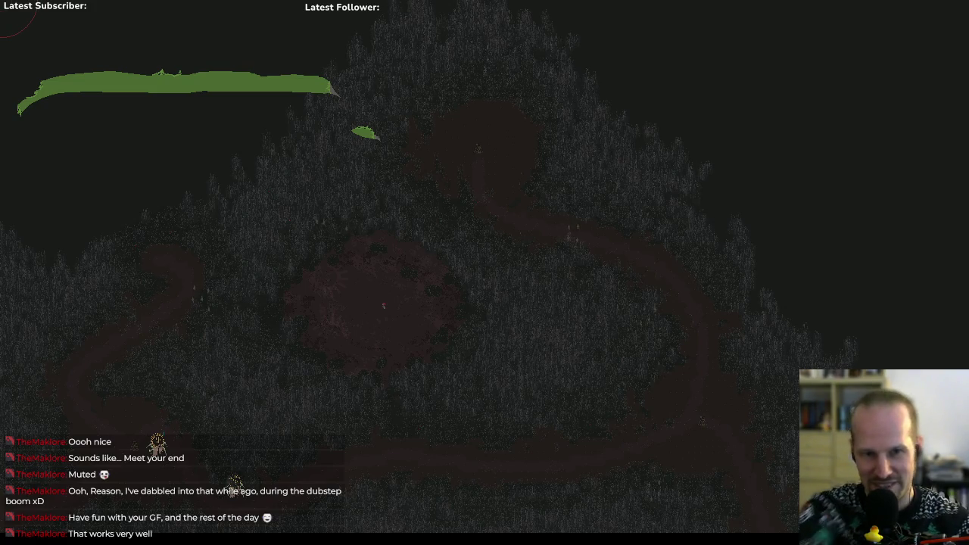
pyautogui.press('m')
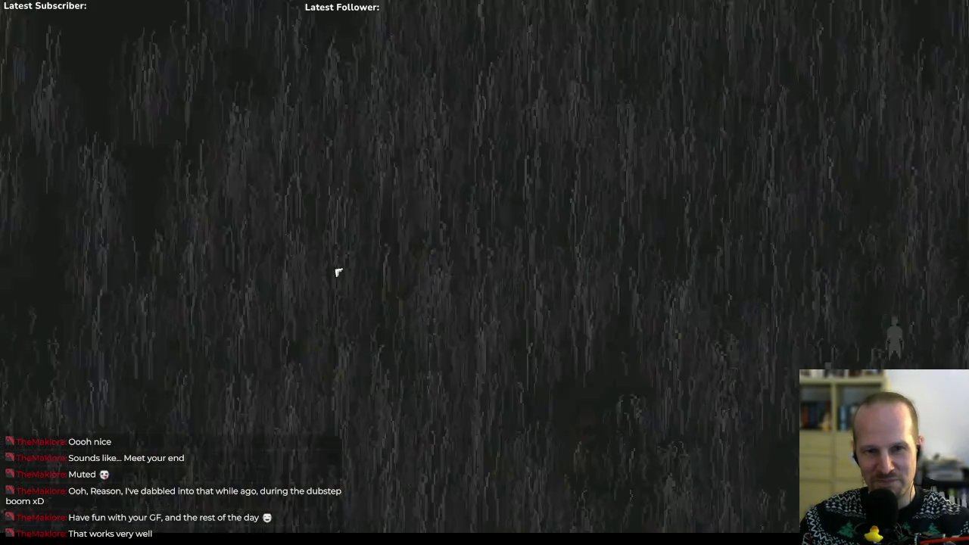
pyautogui.press('d')
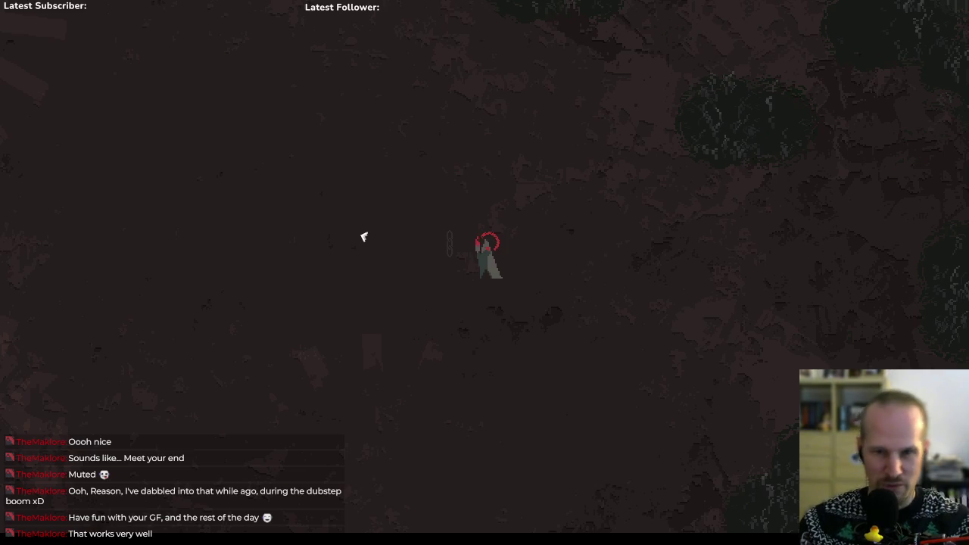
pyautogui.press('s')
pyautogui.press('d')
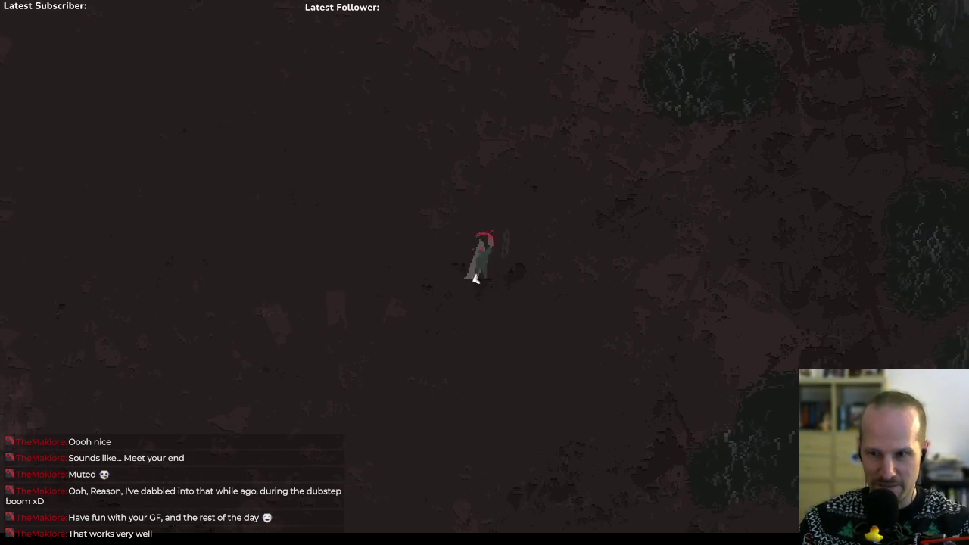
# Walk back up-left and bring up the player debug panel.
pyautogui.press('w')
pyautogui.press('a')
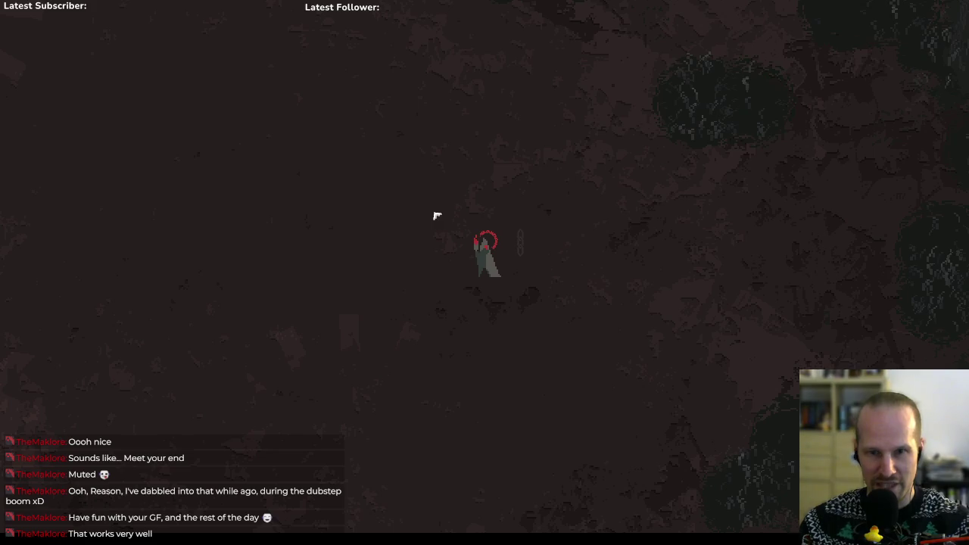
pyautogui.press('F1')
# Start 'test boss teaser' and move around the clearing while the haloed crone boss lands.
pyautogui.click(53, 157)
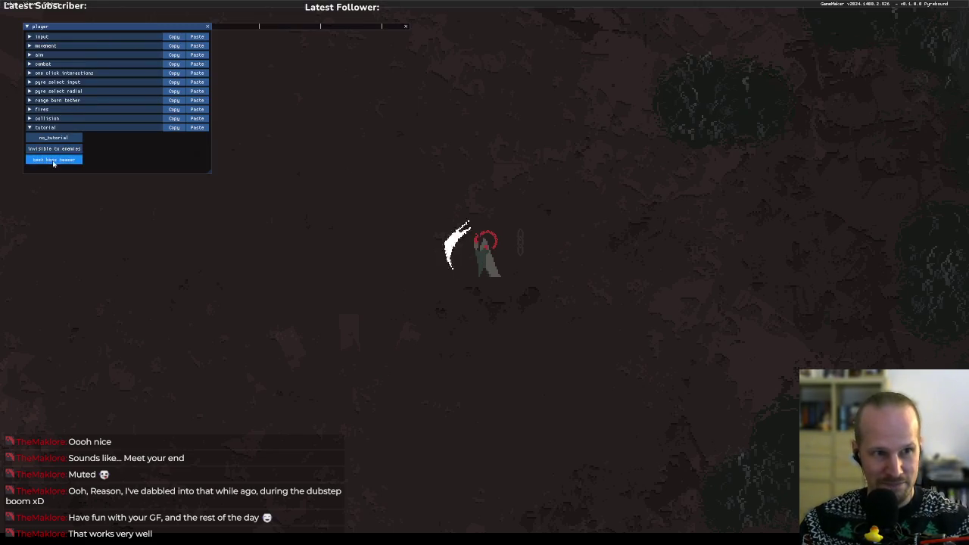
pyautogui.press('s')
pyautogui.press('d')
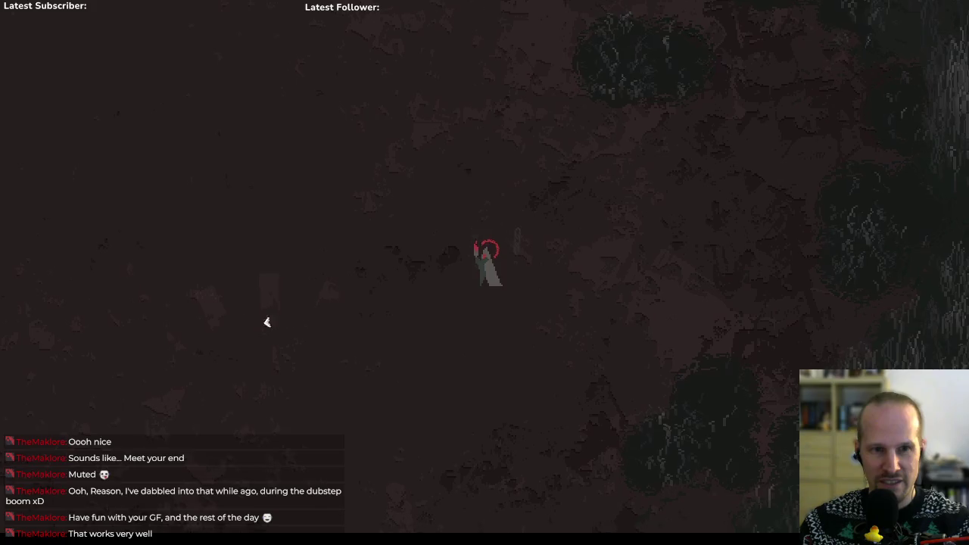
pyautogui.press('w')
pyautogui.press('d')
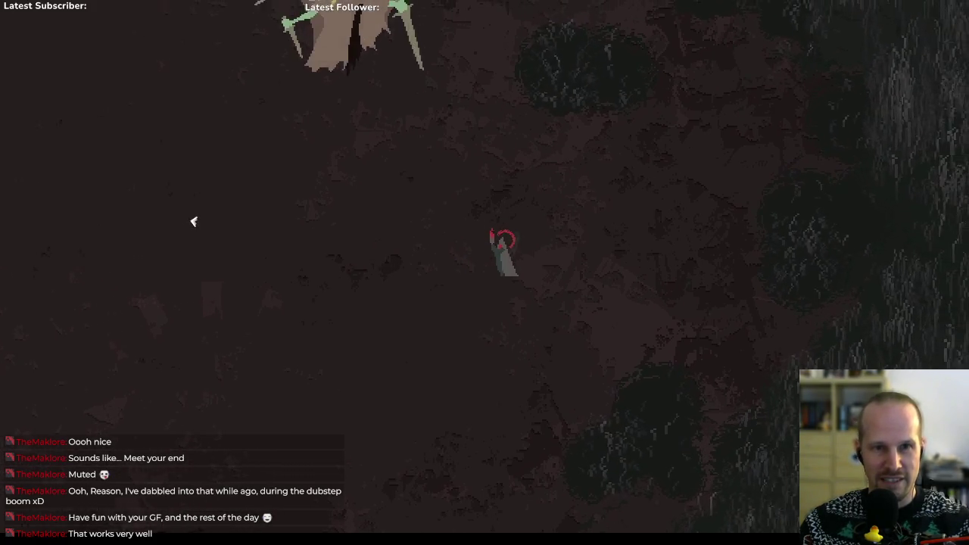
pyautogui.press('w')
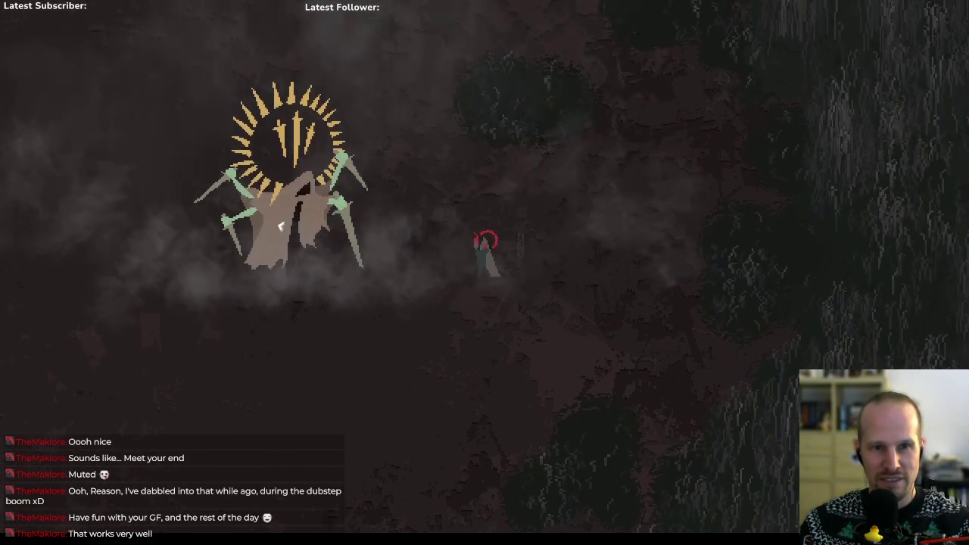
pyautogui.press('s')
pyautogui.press('a')
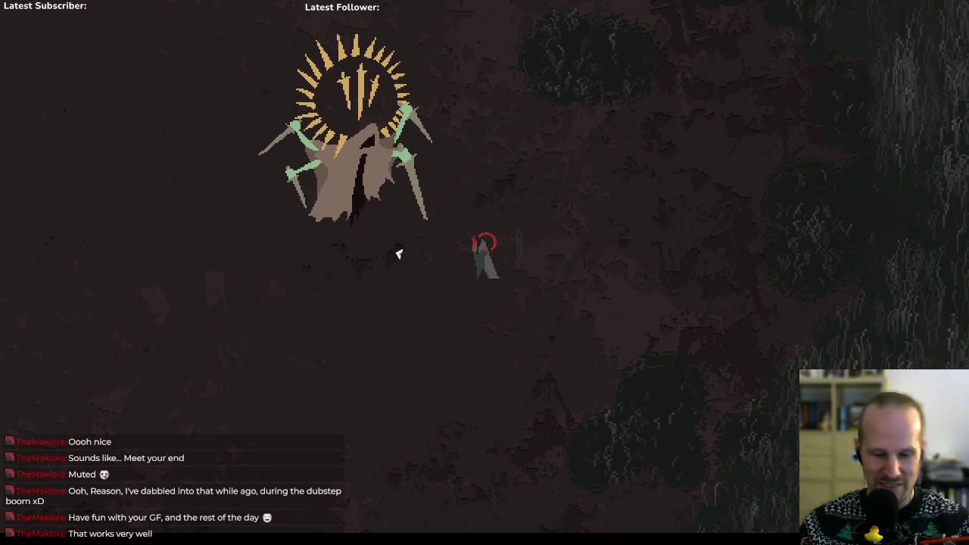
# Pause, exit to the main menu, and quit Pyrebound back to GameMaker.
pyautogui.press('Escape')
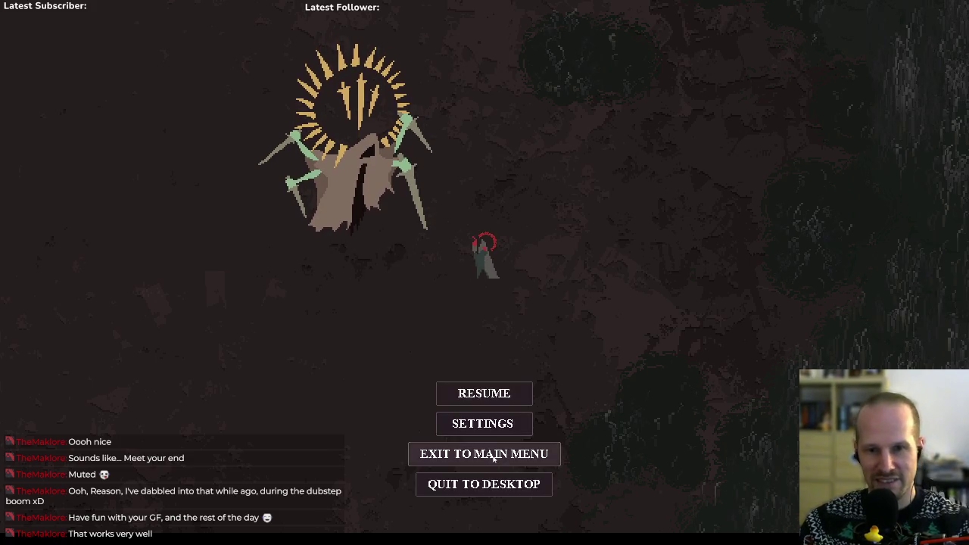
pyautogui.click(485, 454)
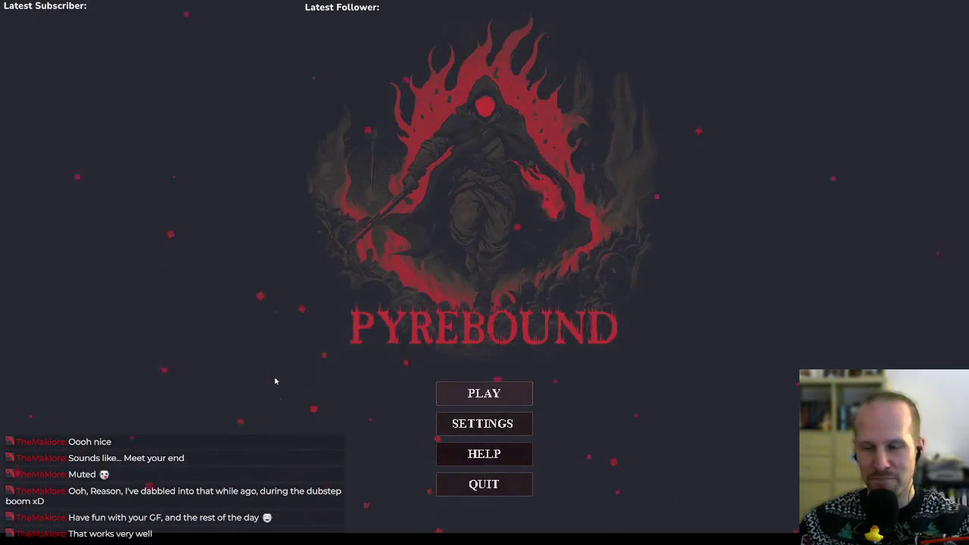
pyautogui.click(494, 484)
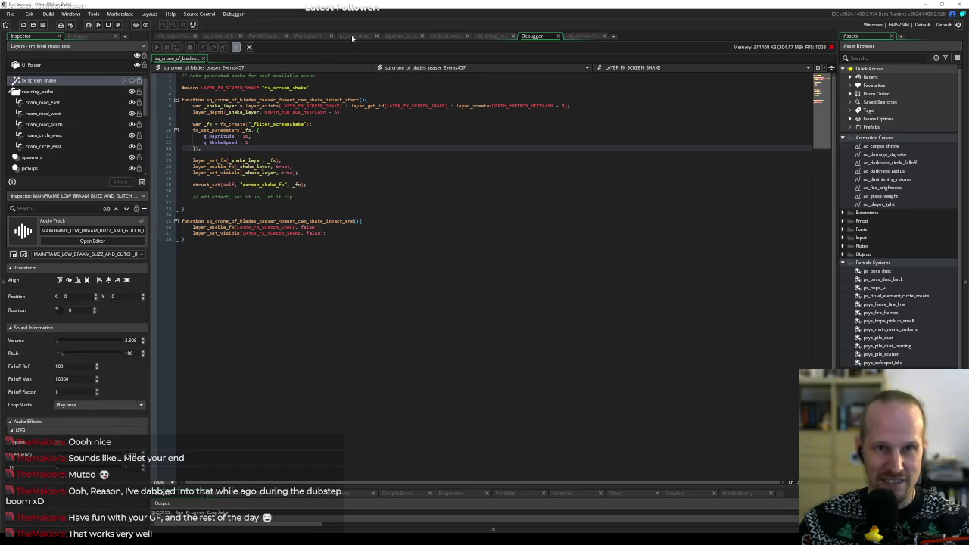
# Open the sq_crone_of_blades sequence and slightly widen its timeline panel.
pyautogui.click(224, 38)
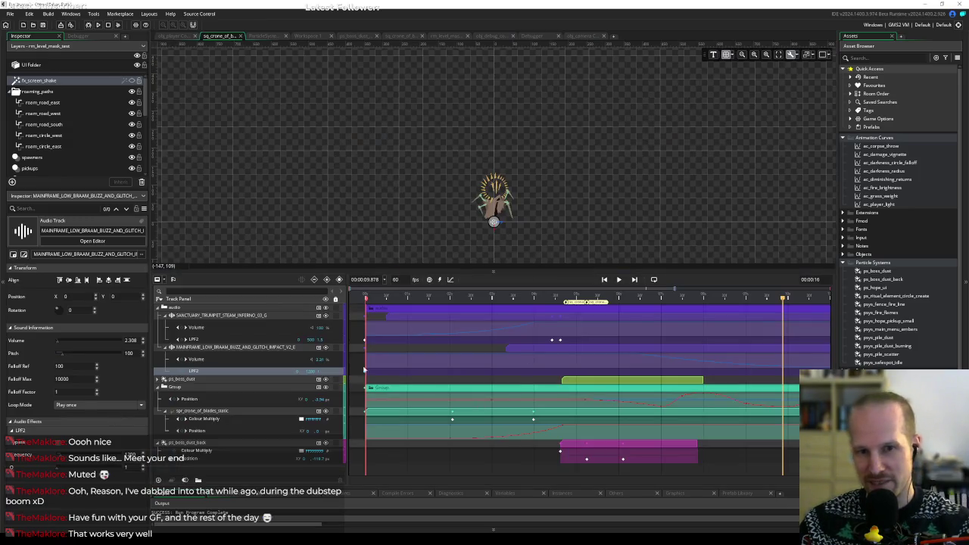
pyautogui.moveTo(345, 338)
pyautogui.mouseDown()
pyautogui.moveTo(312, 339)
pyautogui.moveTo(338, 339)
pyautogui.mouseUp()
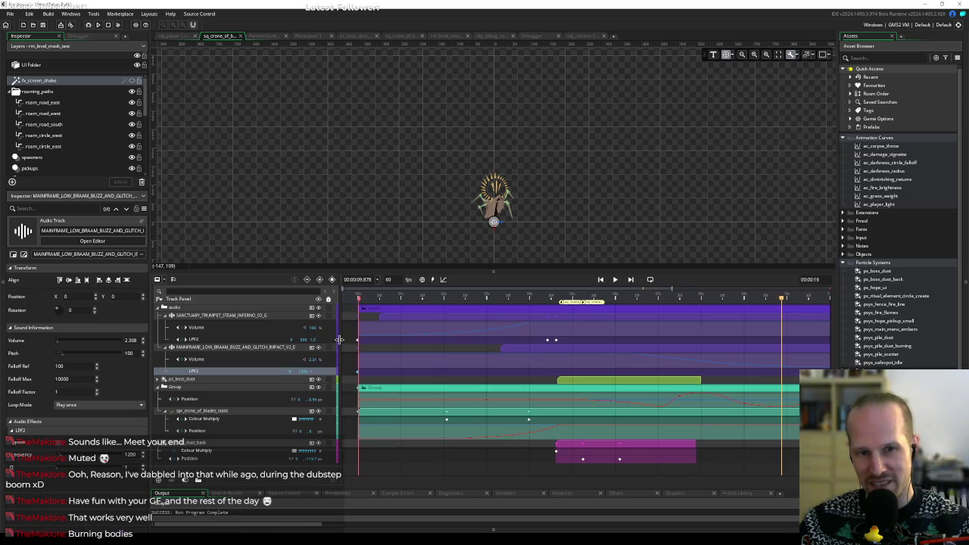